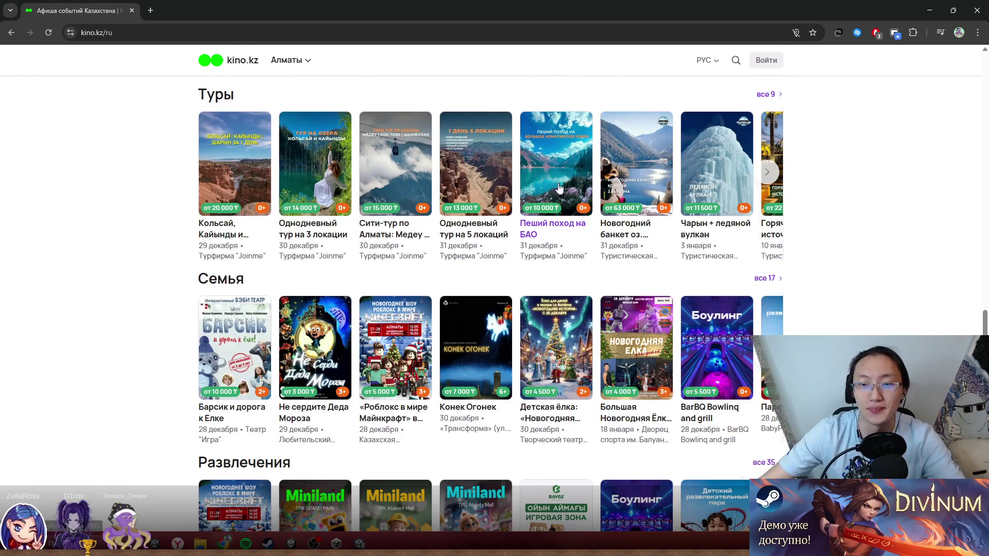
# Step: Open the Кино film listings and scroll down to the Кинотеатры cinemas row
pyautogui.scroll(20, 555, 181)
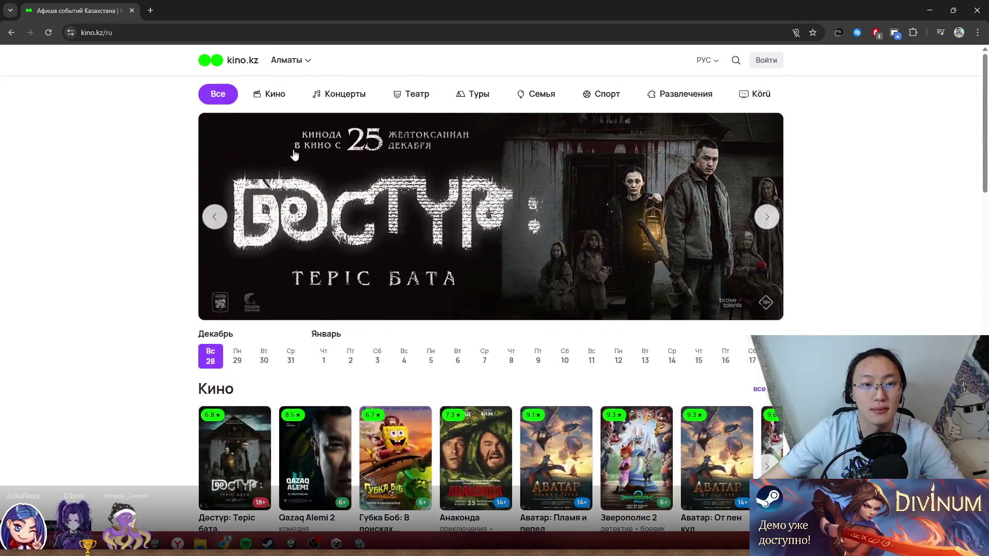
pyautogui.click(269, 93)
pyautogui.scroll(-7, 269, 93)
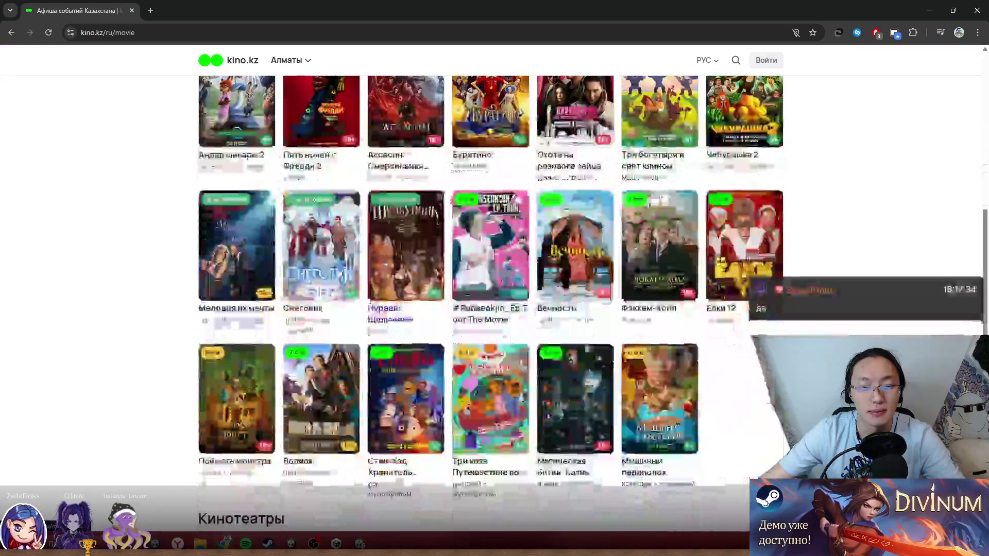
pyautogui.scroll(-4, 673, 370)
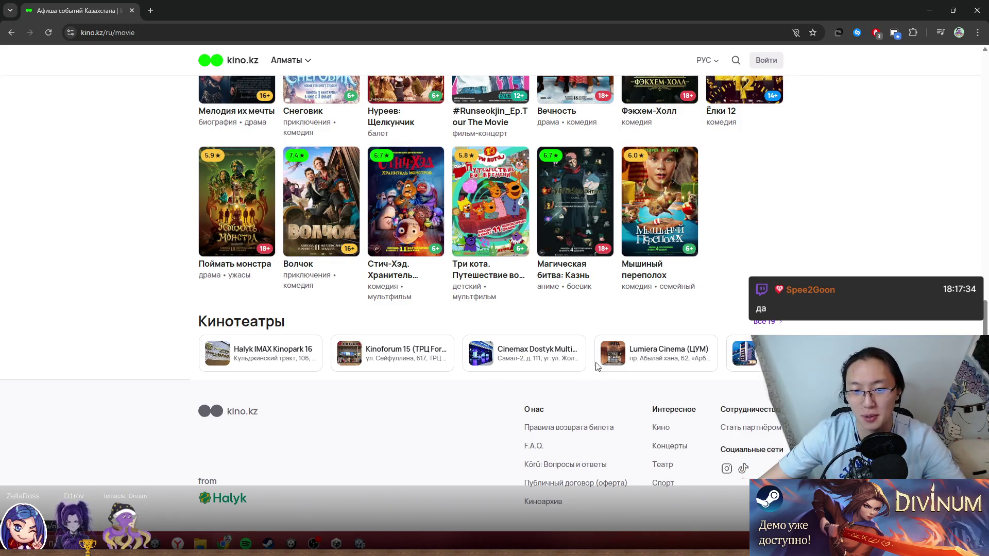
# Step: Browse the 19 Almaty cinema cards and open Kinopark 4 Globus
pyautogui.hscroll(3, 479, 354)
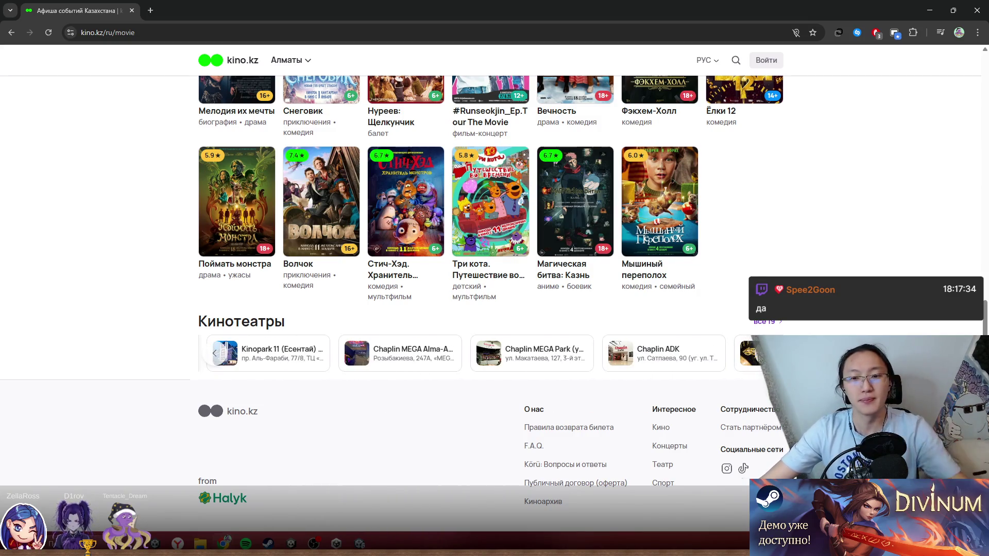
pyautogui.rightClick(757, 66)
pyautogui.press('Escape')
pyautogui.hscroll(3, 479, 354)
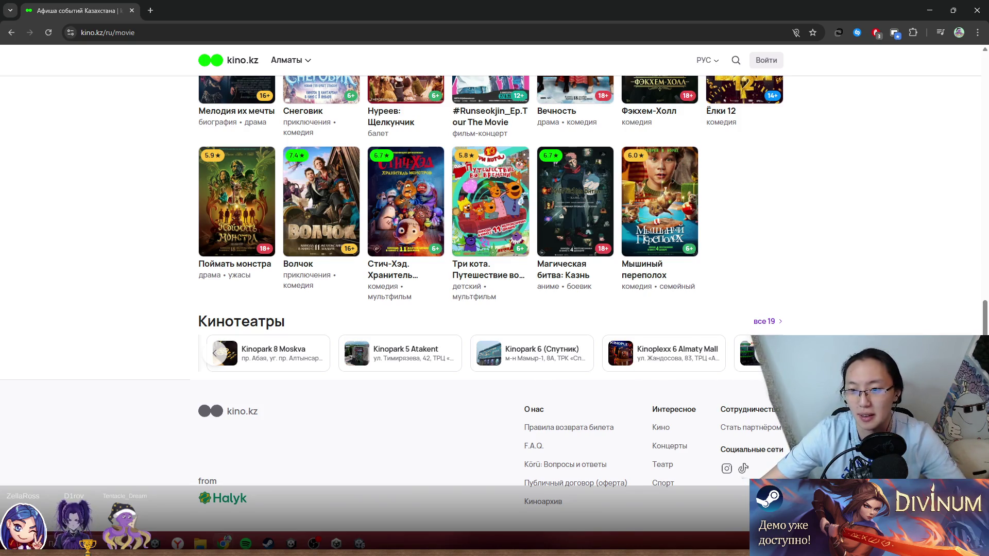
pyautogui.hscroll(5, 489, 354)
pyautogui.hscroll(2, 489, 353)
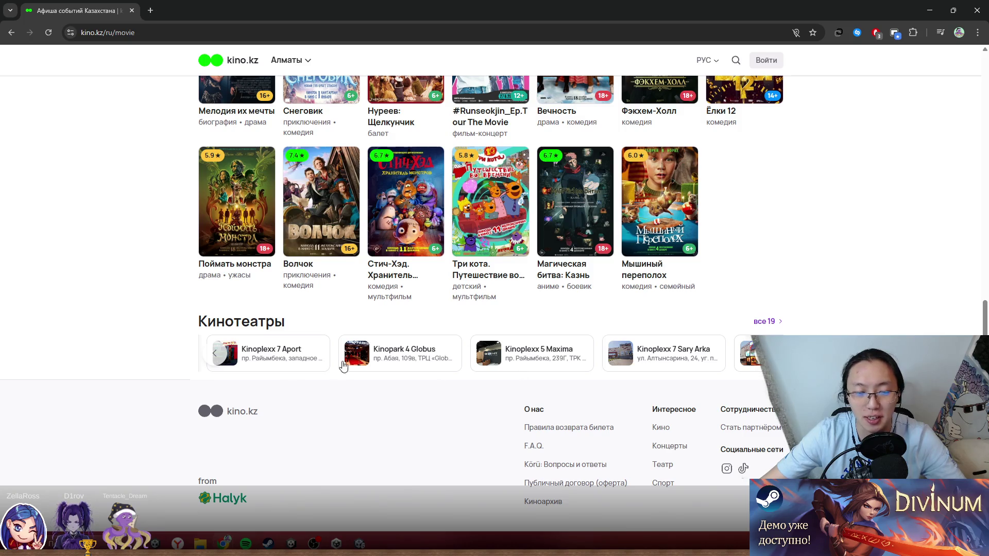
pyautogui.click(218, 358)
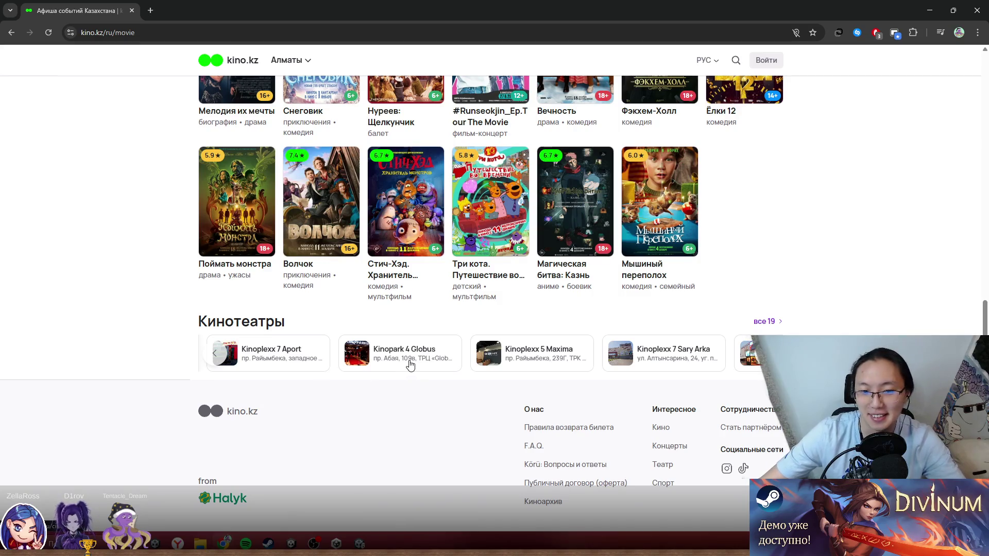
pyautogui.click(409, 360)
# Step: Show Kinopark 4 Globus showtimes for Monday 29 December and scroll to the late sessions
pyautogui.scroll(-5, 442, 358)
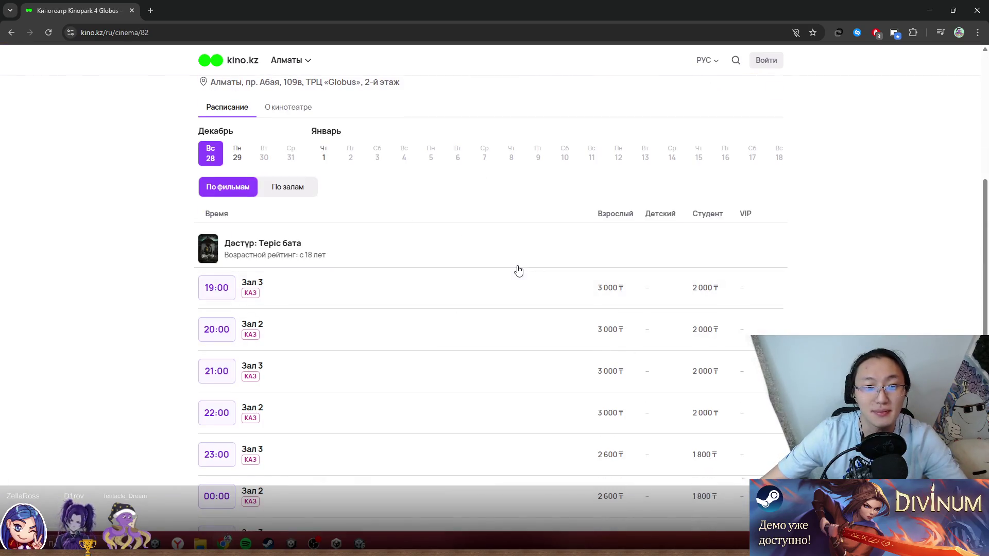
pyautogui.click(238, 161)
pyautogui.scroll(-3, 460, 291)
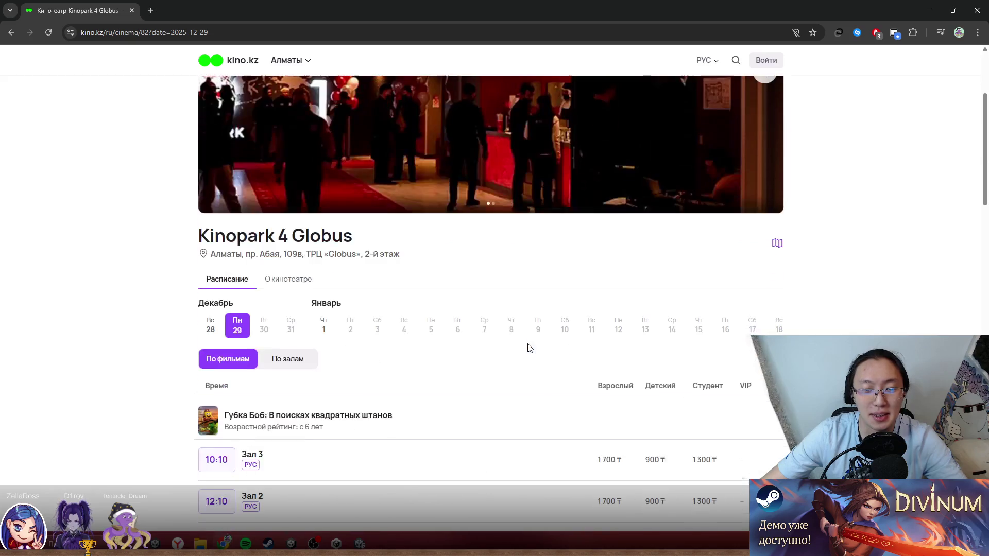
pyautogui.scroll(-3, 330, 334)
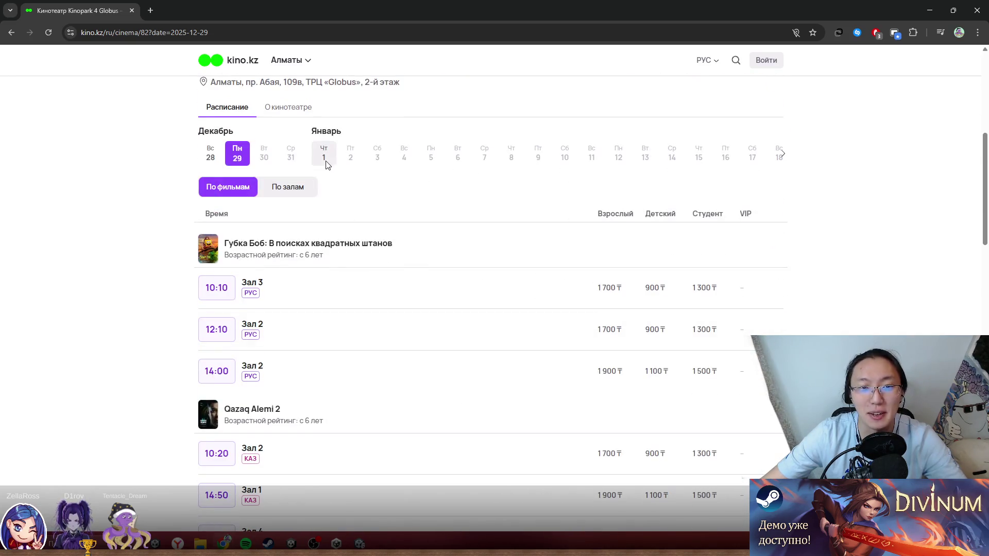
pyautogui.scroll(-2, 340, 247)
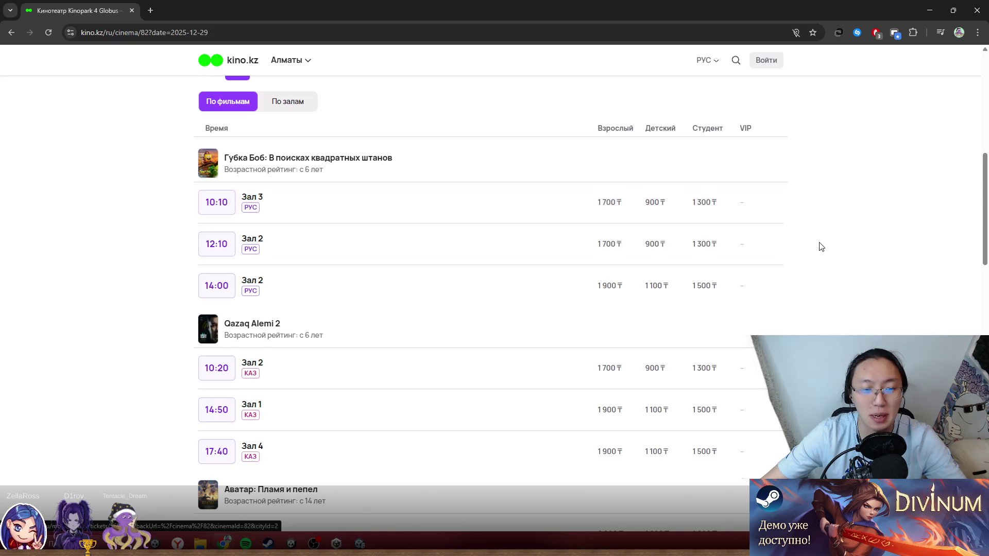
pyautogui.scroll(-6, 799, 267)
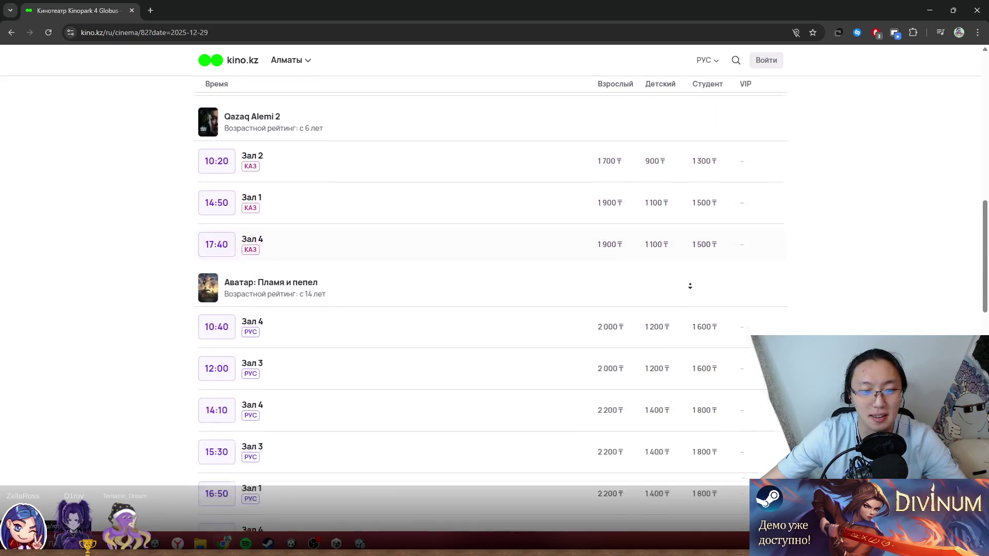
pyautogui.scroll(-10, 648, 278)
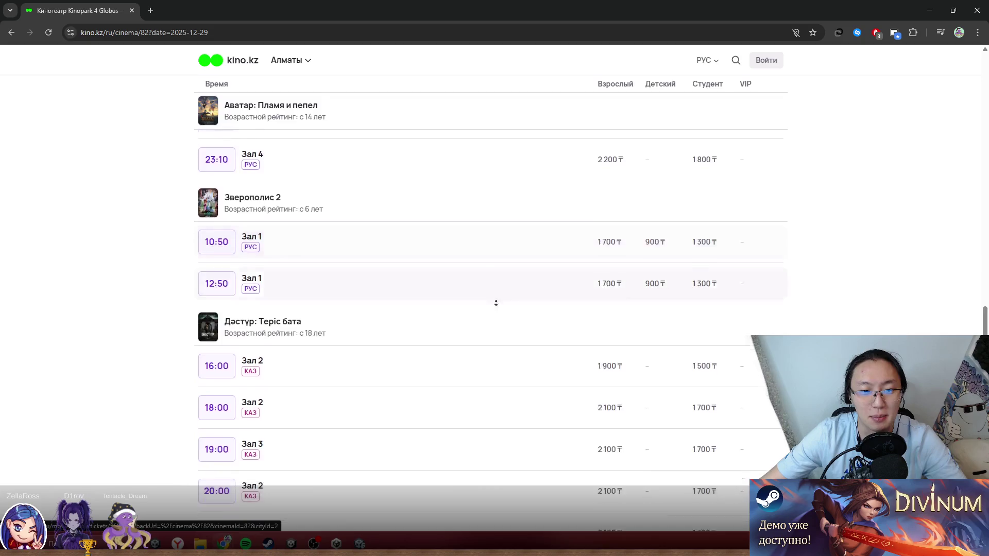
pyautogui.scroll(-5, 467, 267)
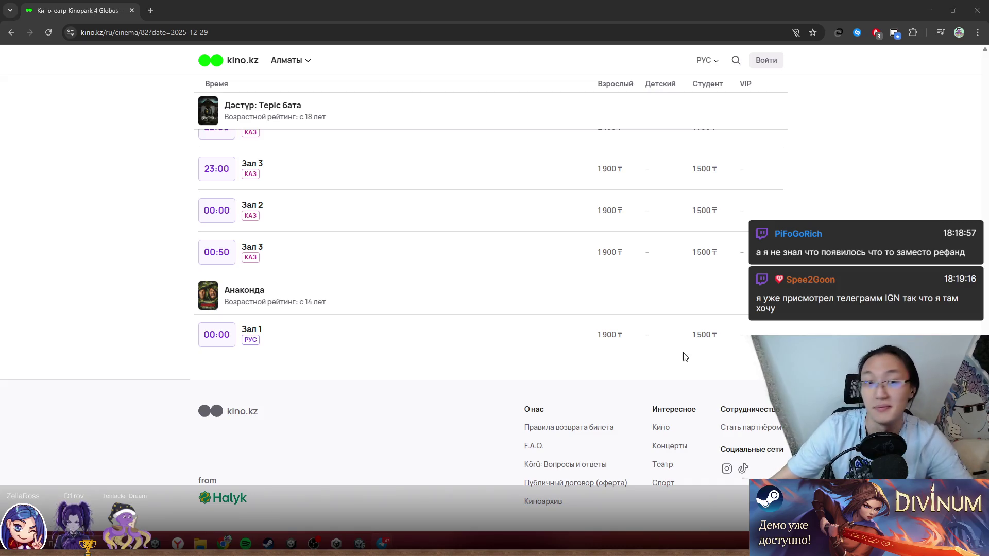
pyautogui.click(273, 33)
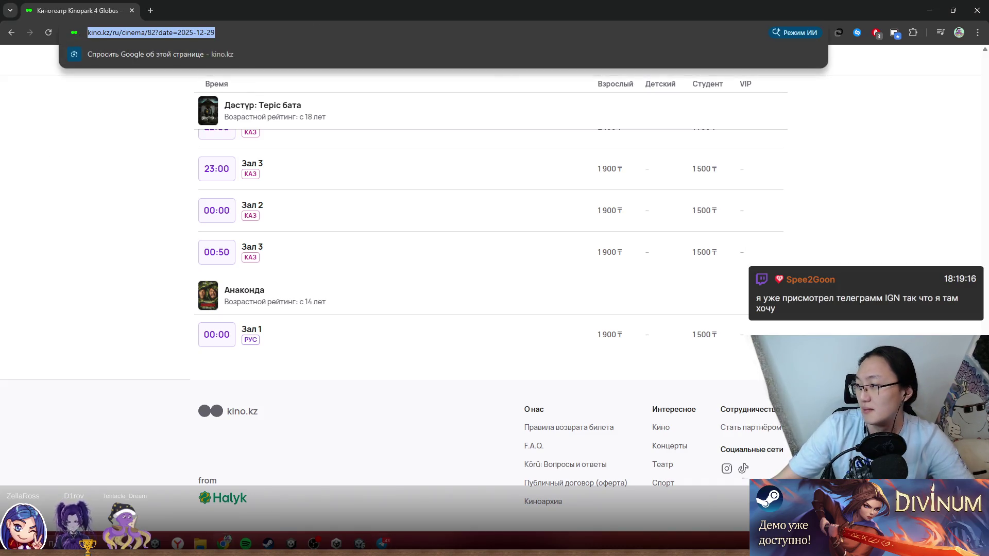
pyautogui.click(507, 4)
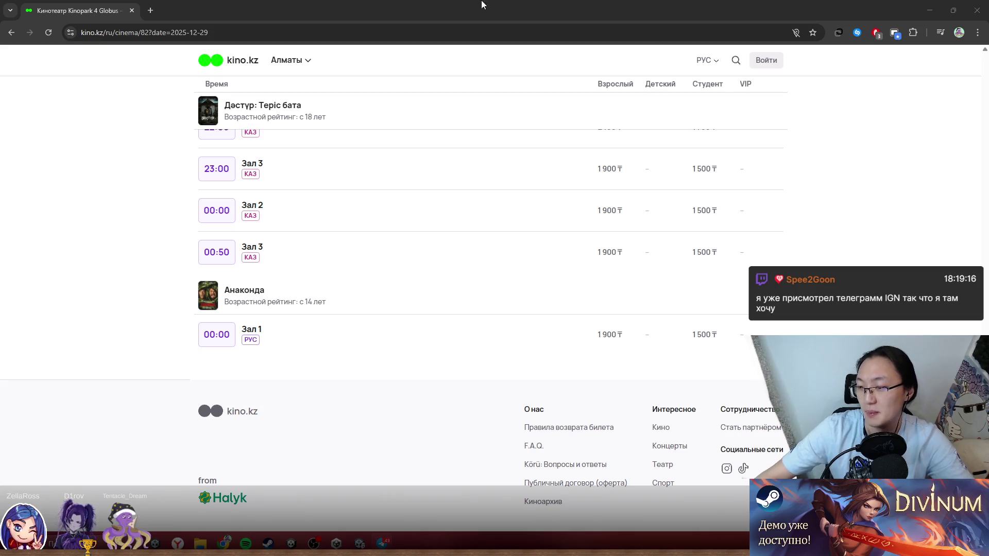
# Step: Restore the browser from full-screen, then minimise it to reveal the Unity editor
pyautogui.doubleClick(508, 4)
pyautogui.click(684, 180)
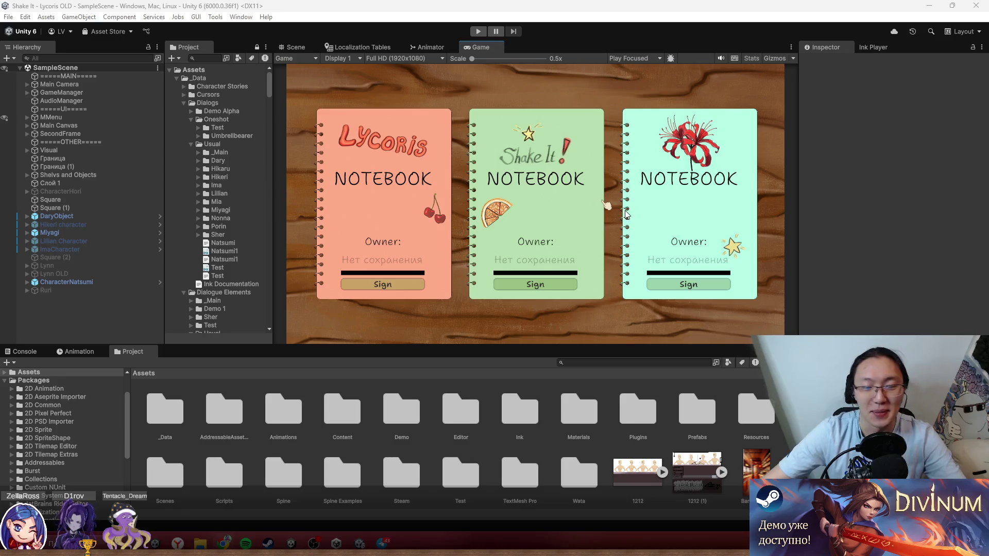
# Step: Start Lycoris in Play mode, load a notebook save and go TO BAR
pyautogui.click(517, 98)
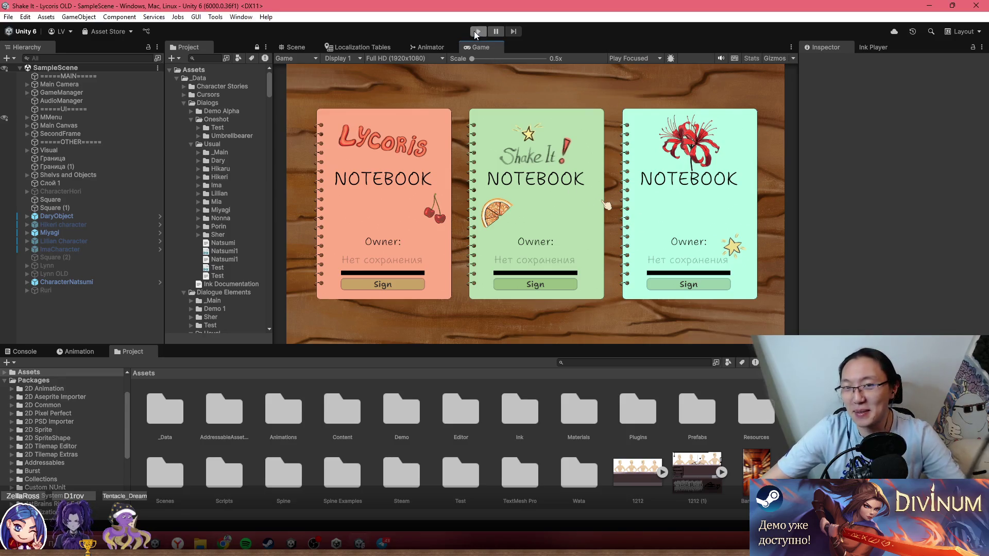
pyautogui.click(477, 32)
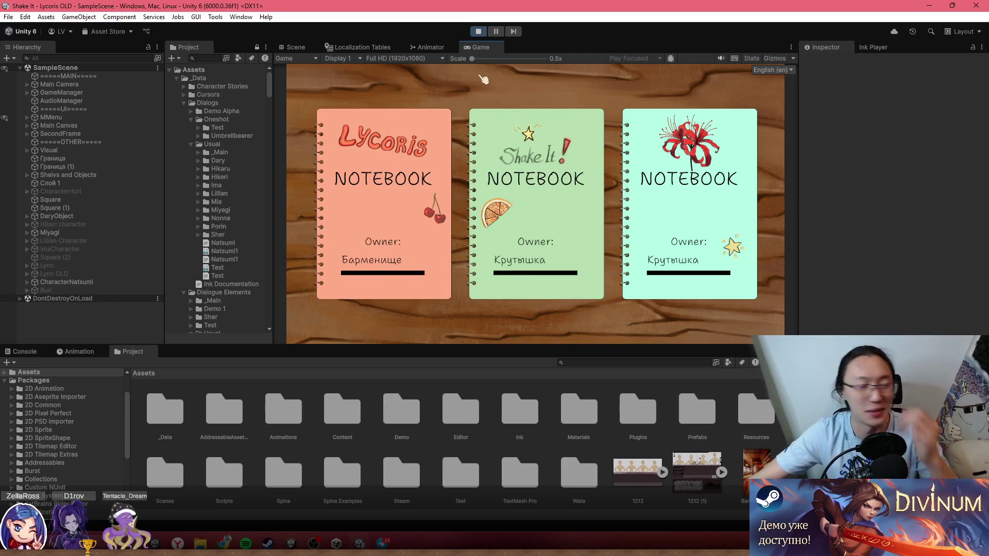
pyautogui.click(393, 215)
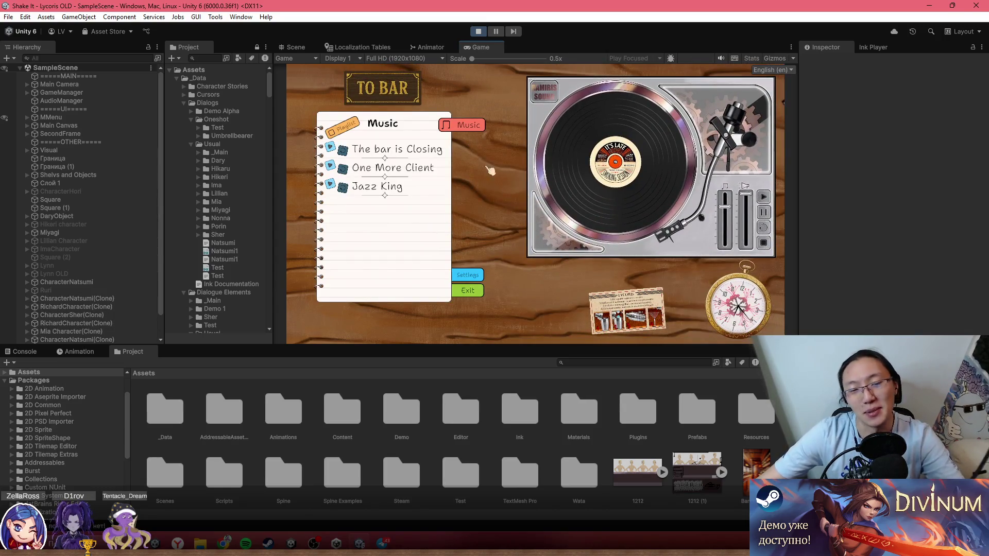
pyautogui.click(392, 101)
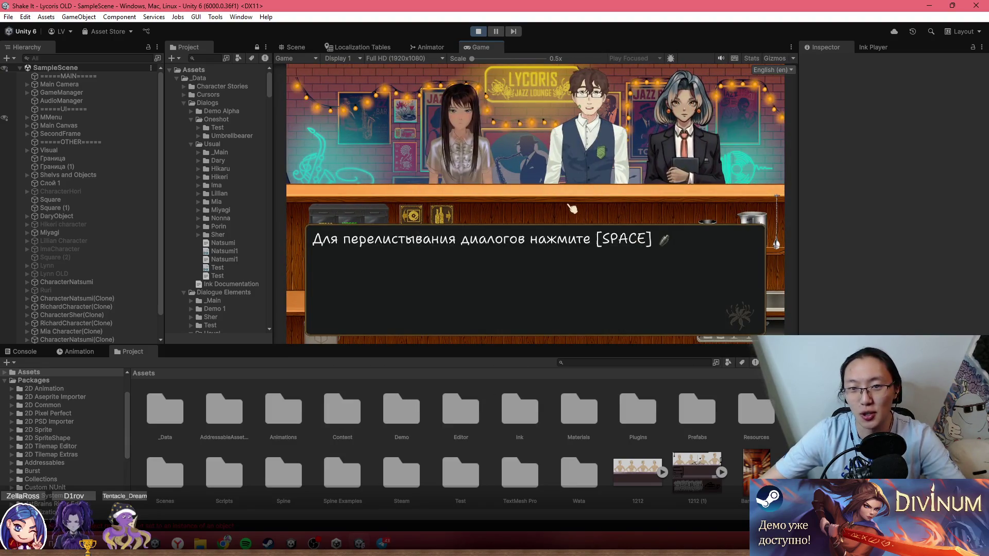
# Step: Click through the tutorial dialog until it closes
pyautogui.press('space')
pyautogui.click(576, 193)
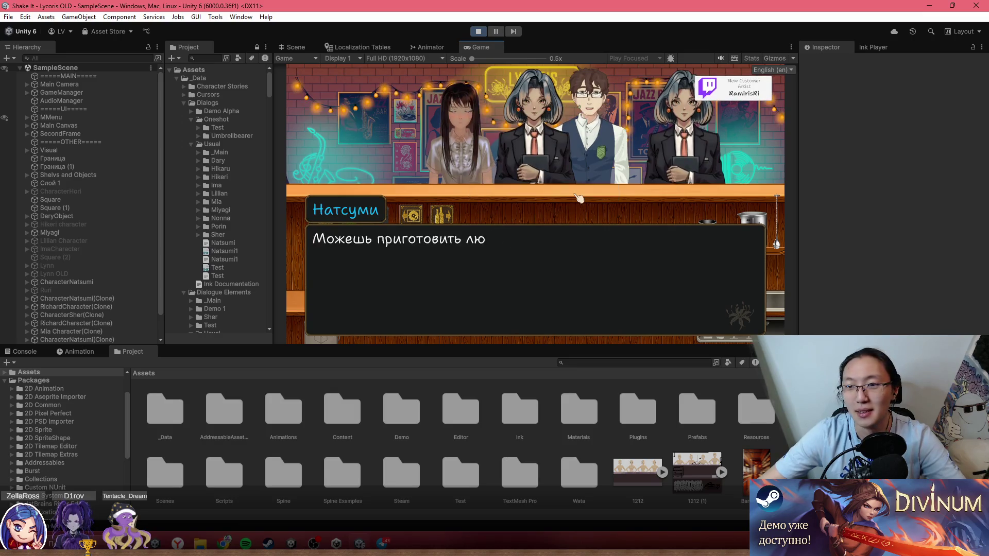
pyautogui.click(576, 200)
# Step: Maximise the Game view, switch the game language to Russian (ru), and pick up the shaker
pyautogui.doubleClick(607, 44)
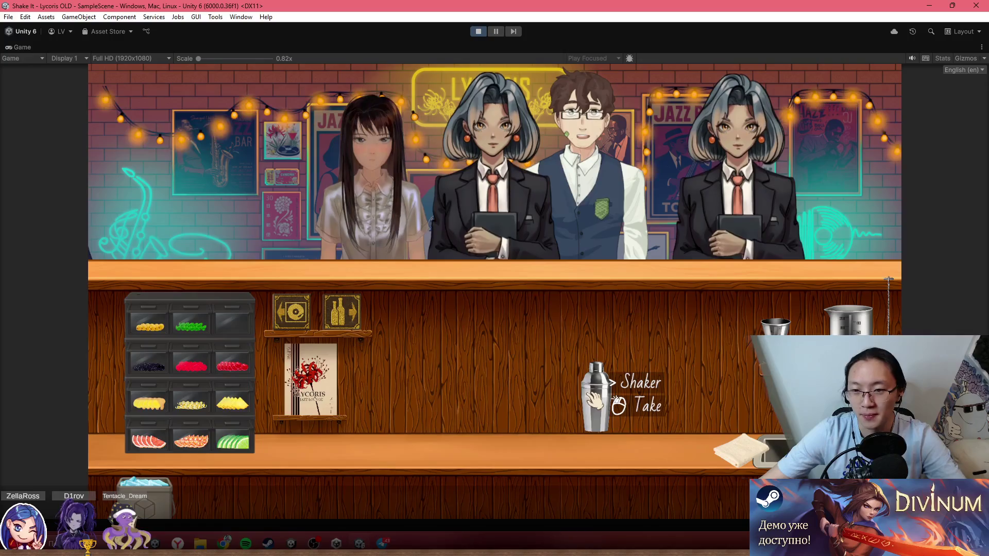
pyautogui.click(956, 72)
pyautogui.click(952, 93)
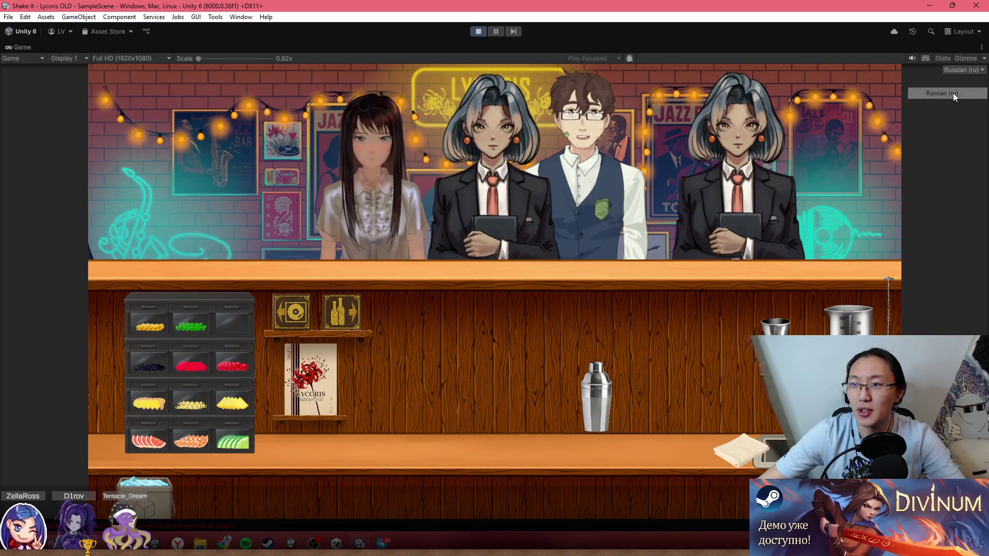
pyautogui.click(598, 412)
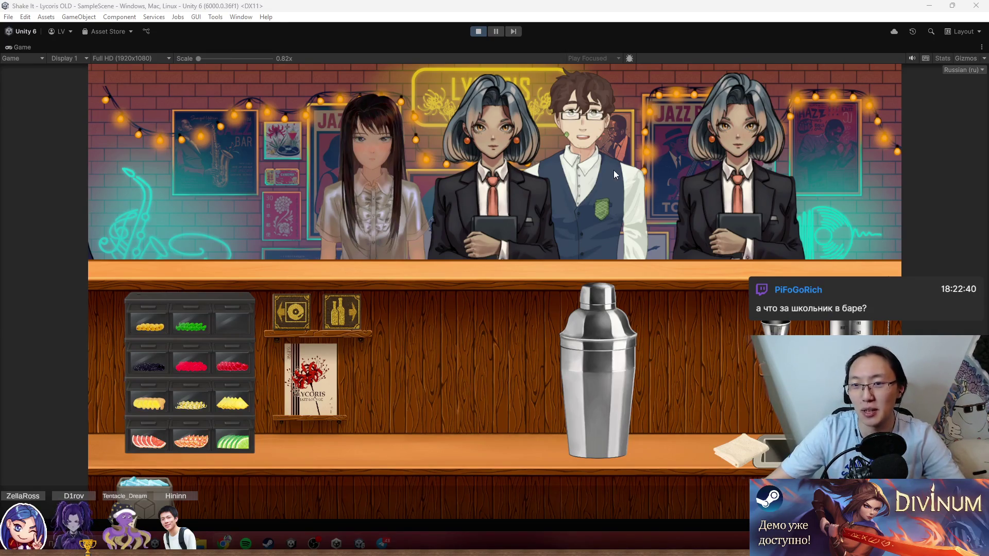
# Step: Restart Pong and nudge its top paddle left, then refocus the bartending game
pyautogui.click(584, 126)
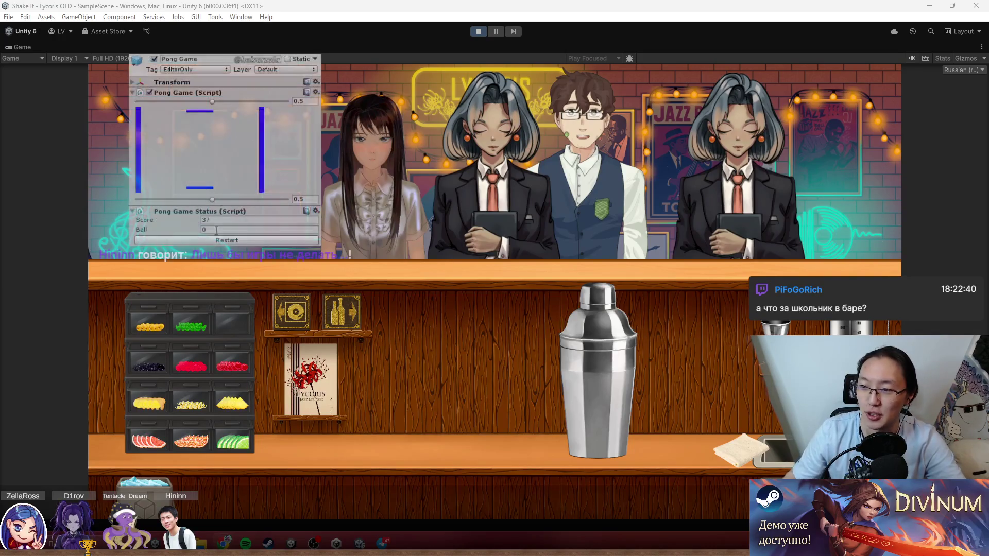
pyautogui.click(213, 224)
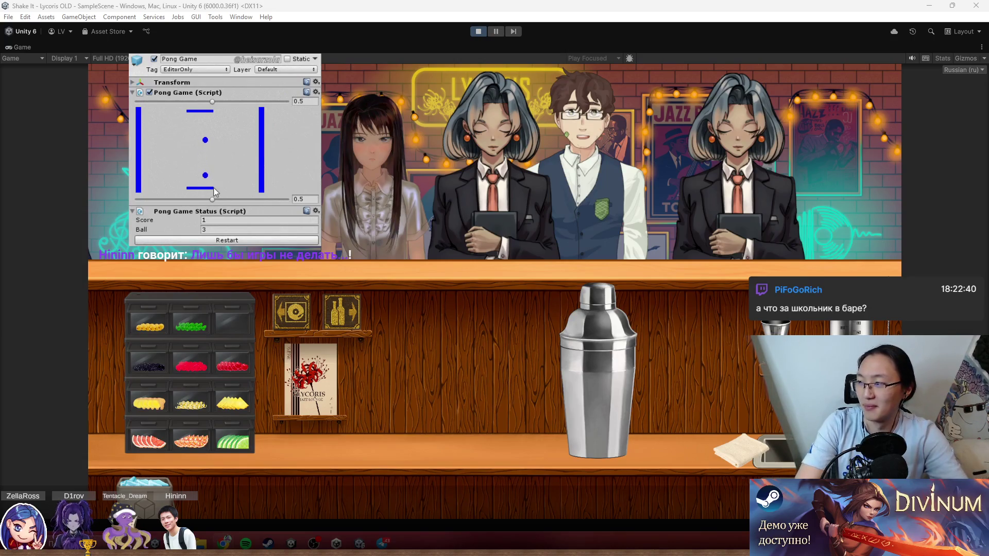
pyautogui.moveTo(212, 102); pyautogui.dragTo(196, 107)
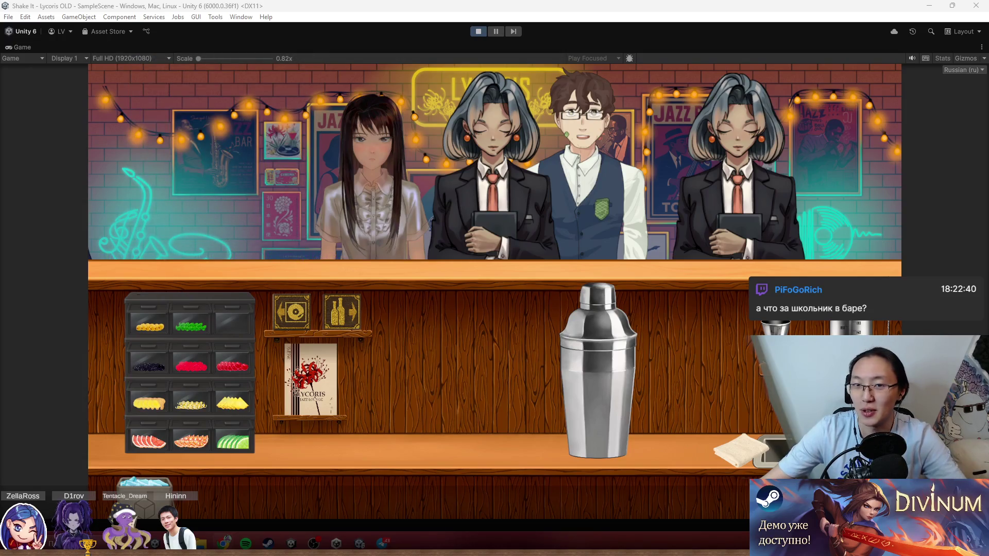
pyautogui.click(630, 184)
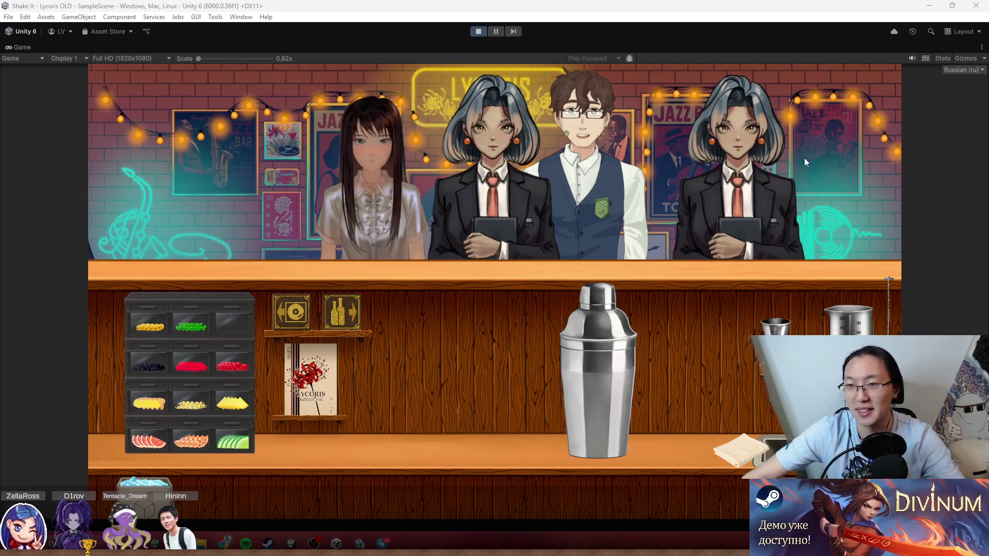
pyautogui.click(559, 370)
# Step: Pick up and set down the shaker, take its lid off and on, then carry it right
pyautogui.click(565, 375)
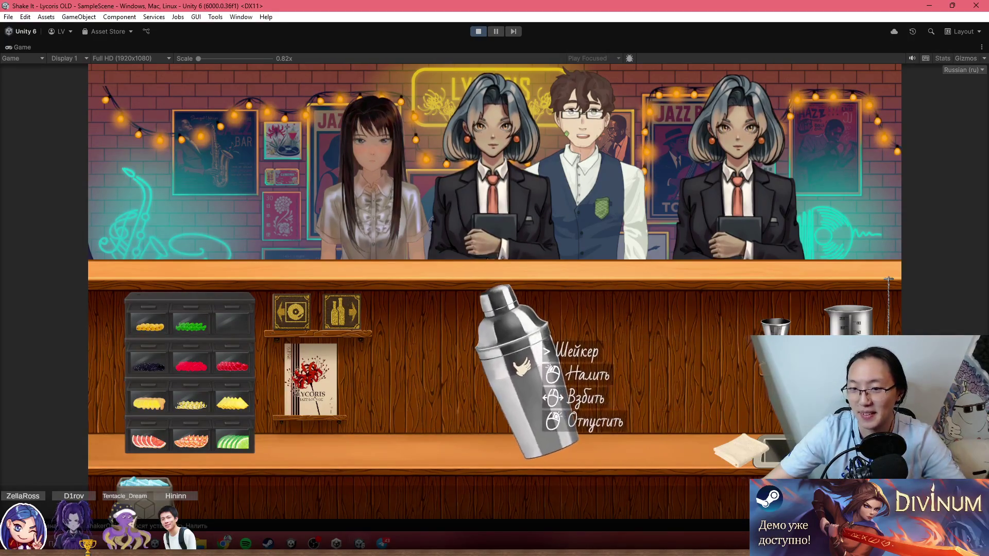
pyautogui.rightClick(535, 363)
pyautogui.click(545, 367)
pyautogui.rightClick(550, 367)
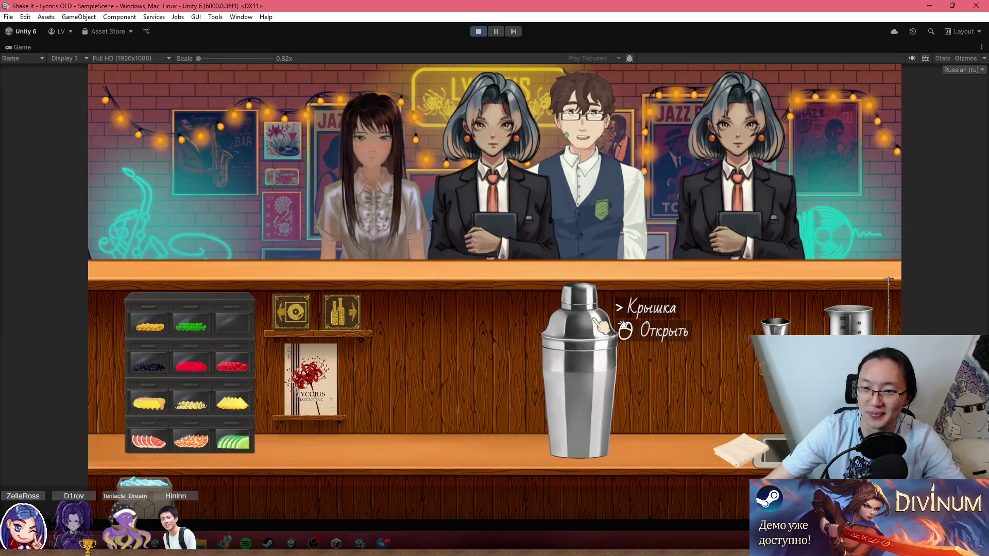
pyautogui.click(587, 317)
pyautogui.click(566, 330)
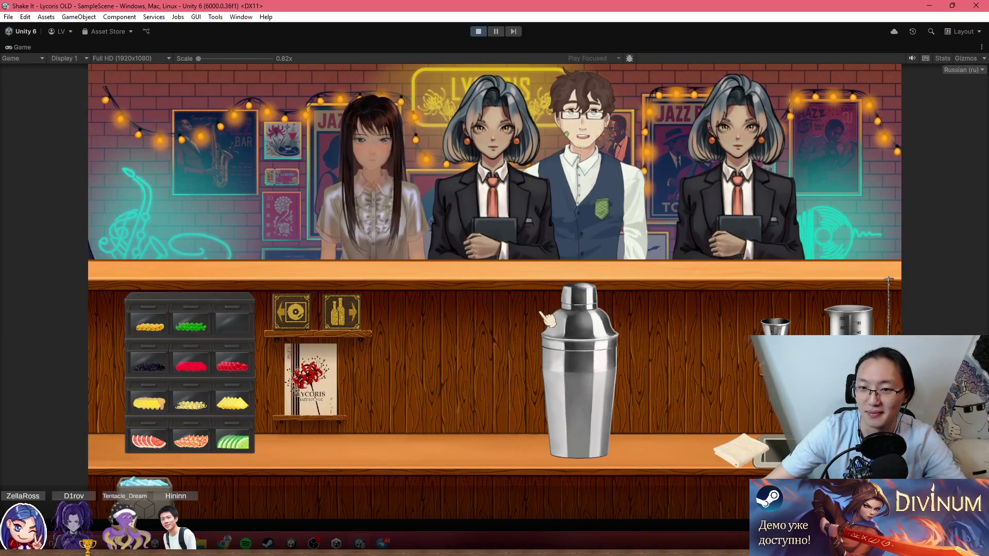
pyautogui.click(571, 370)
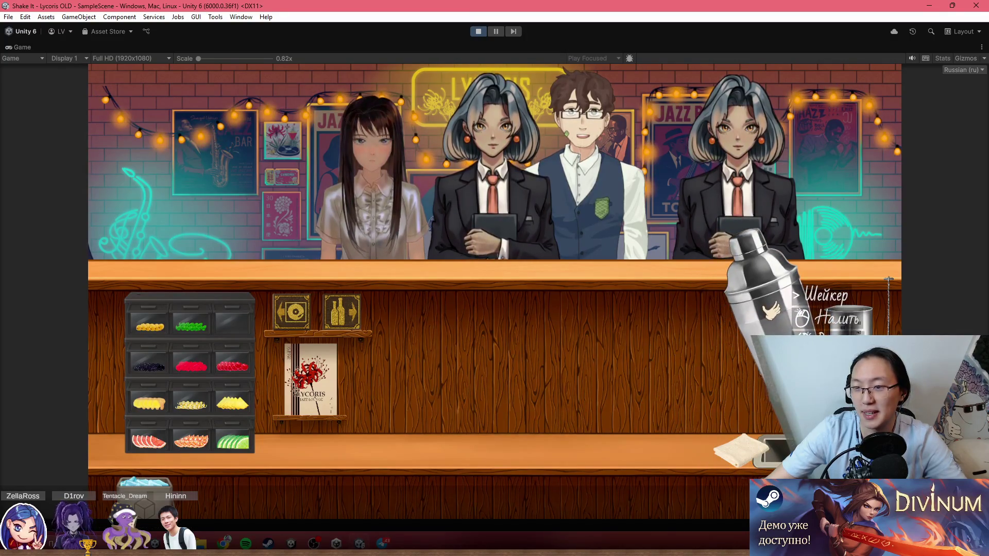
# Step: Set the shaker down mid-counter, then pick it up again to show its Shaker menu
pyautogui.click(577, 330)
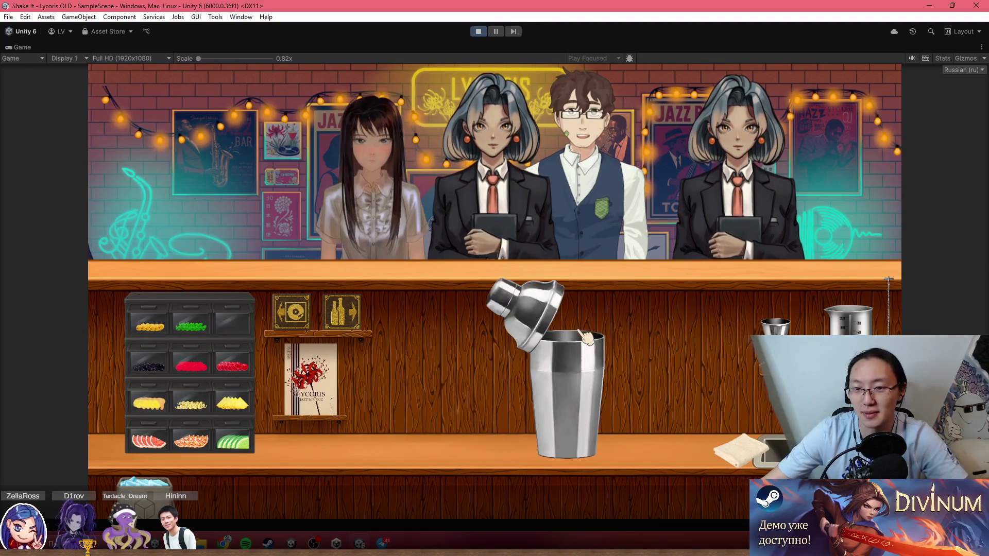
pyautogui.click(565, 355)
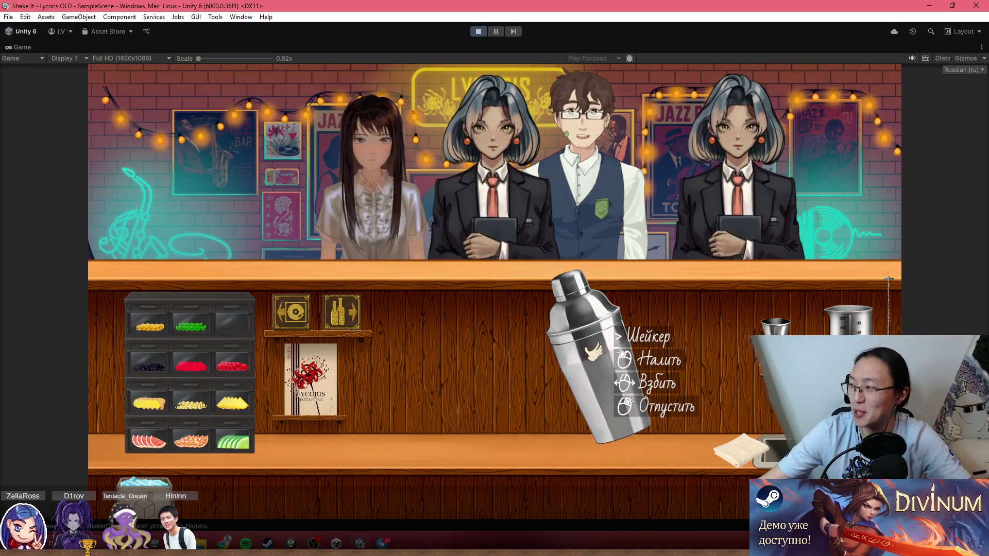
# Step: Set the shaker down, lift and replace its lid, and drag it left along the counter
pyautogui.rightClick(593, 354)
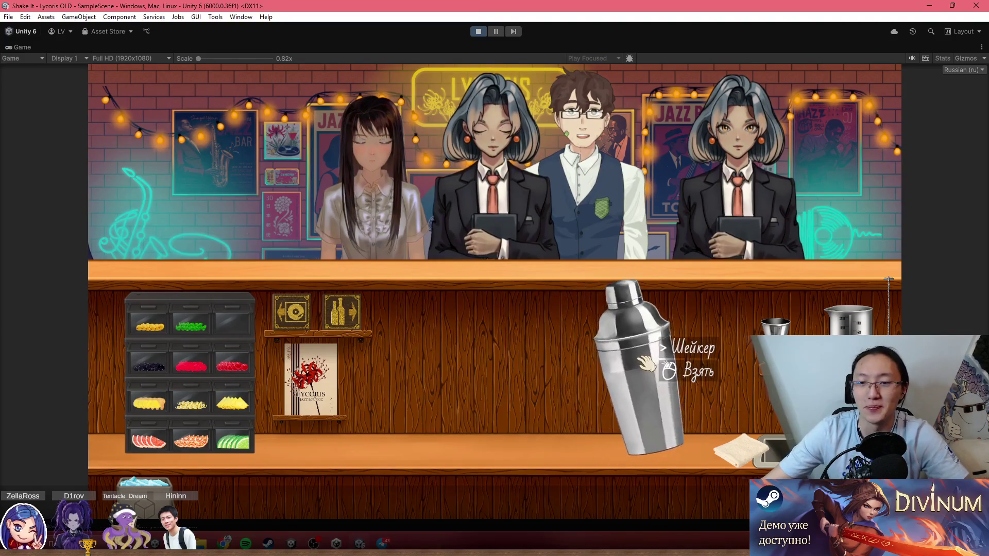
pyautogui.click(578, 319)
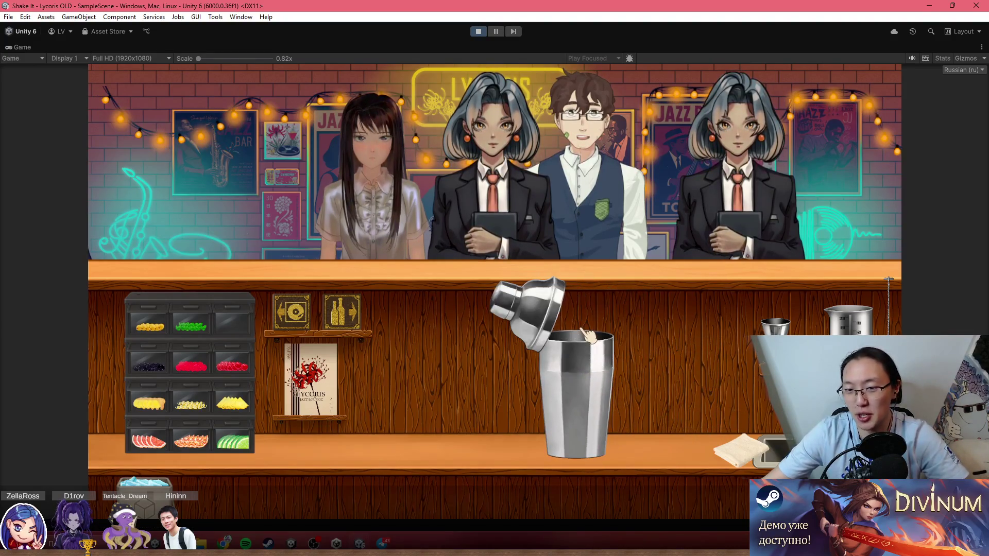
pyautogui.click(578, 320)
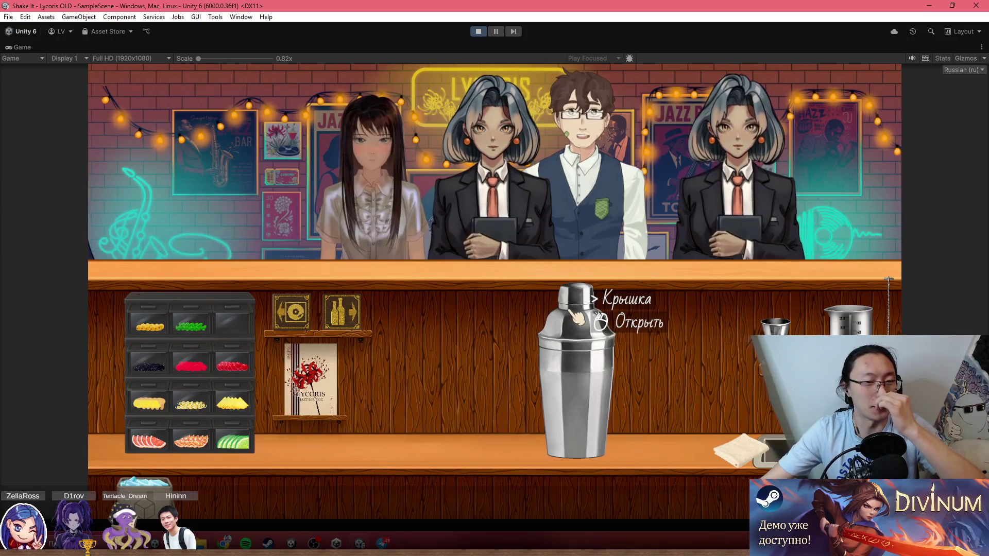
pyautogui.moveTo(579, 368); pyautogui.dragTo(392, 358)
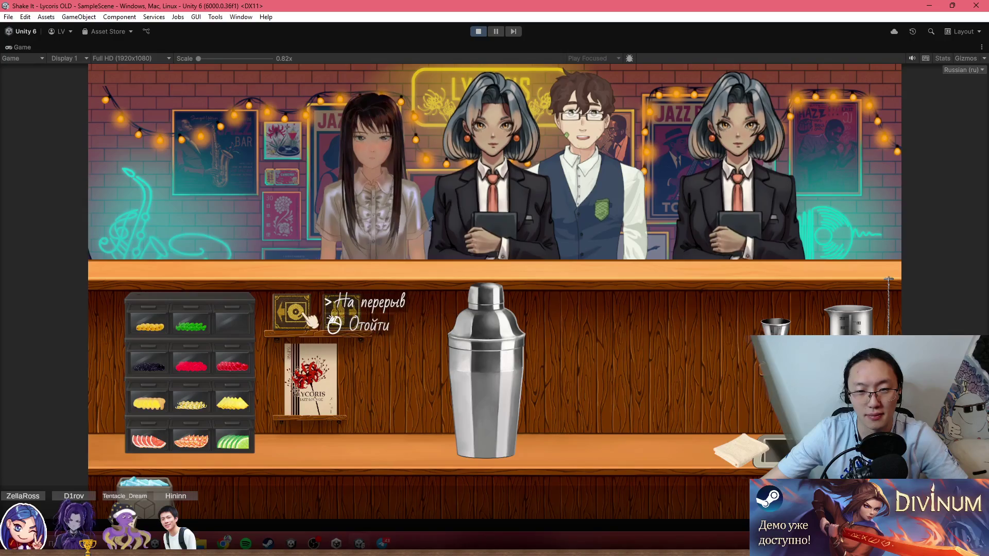
# Step: Open the Бар Книга recipe book to its contents and un-maximise the Game view
pyautogui.click(331, 383)
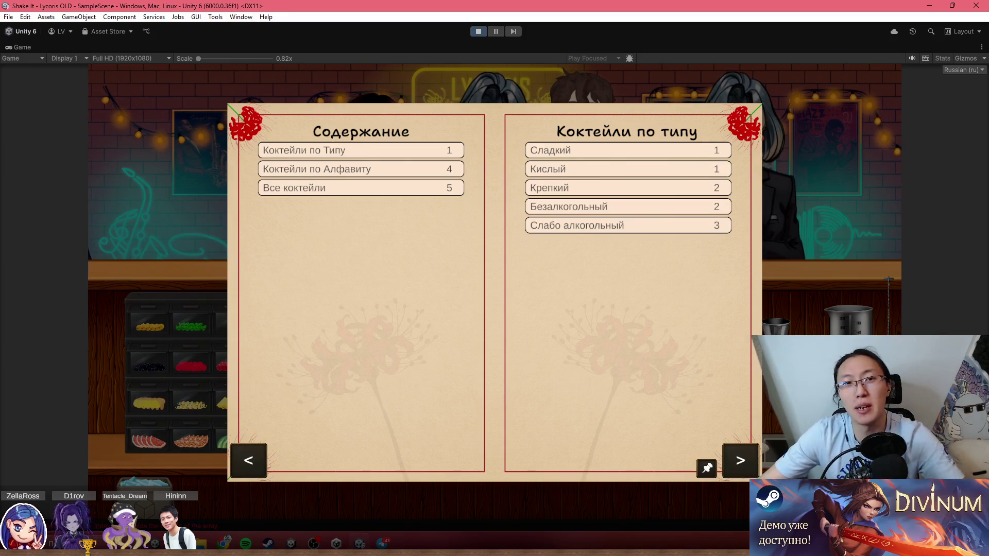
pyautogui.hotkey('shift', 'space')
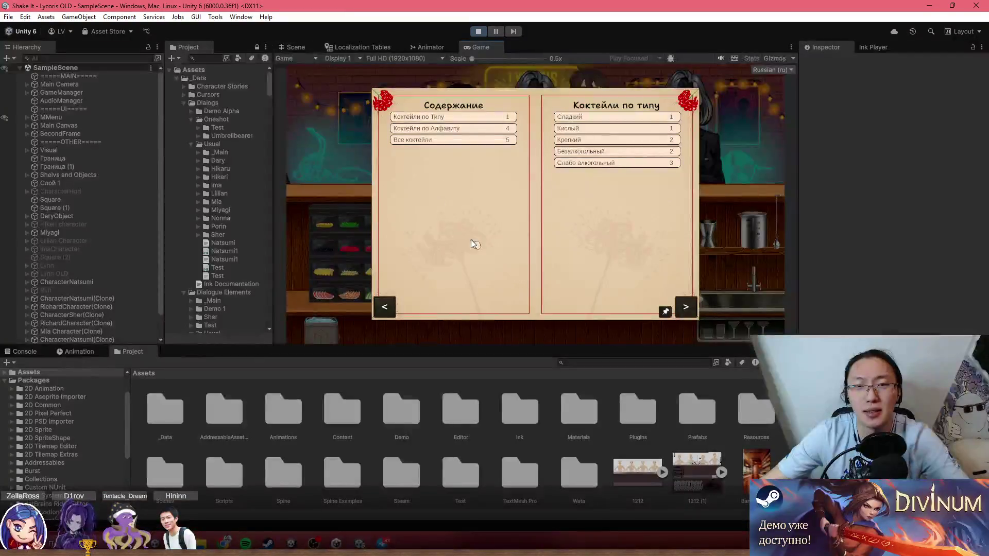
# Step: Switch to the Scene view and zoom in on the bar counter with its four characters, shaker and ingredient trays
pyautogui.click(296, 47)
pyautogui.scroll(-10, 416, 220)
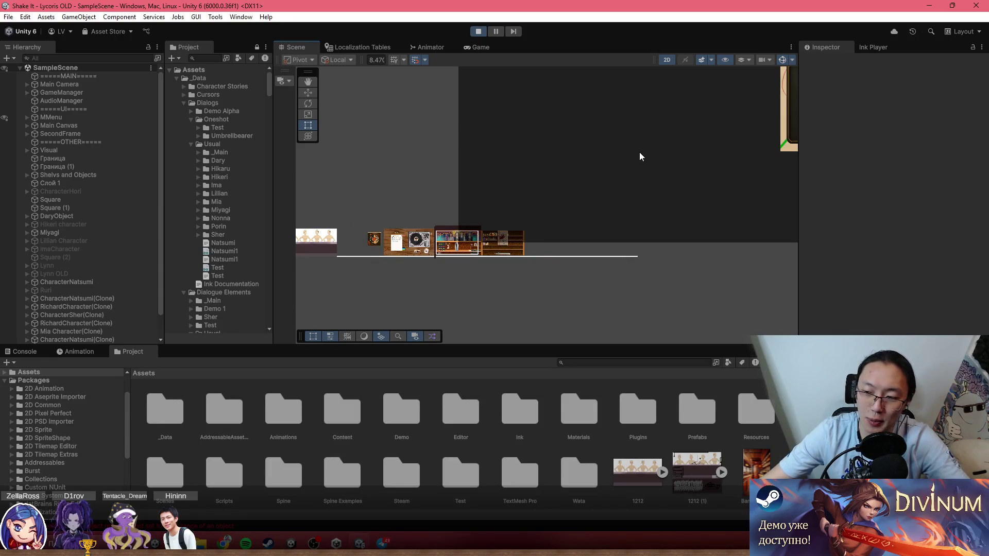
pyautogui.scroll(5, 547, 210)
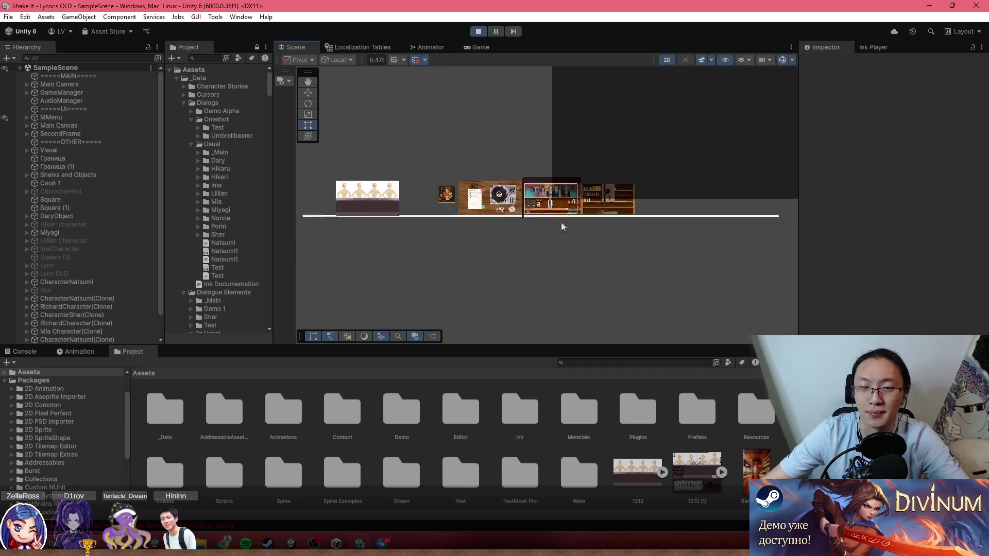
pyautogui.scroll(3, 551, 201)
pyautogui.scroll(2, 552, 200)
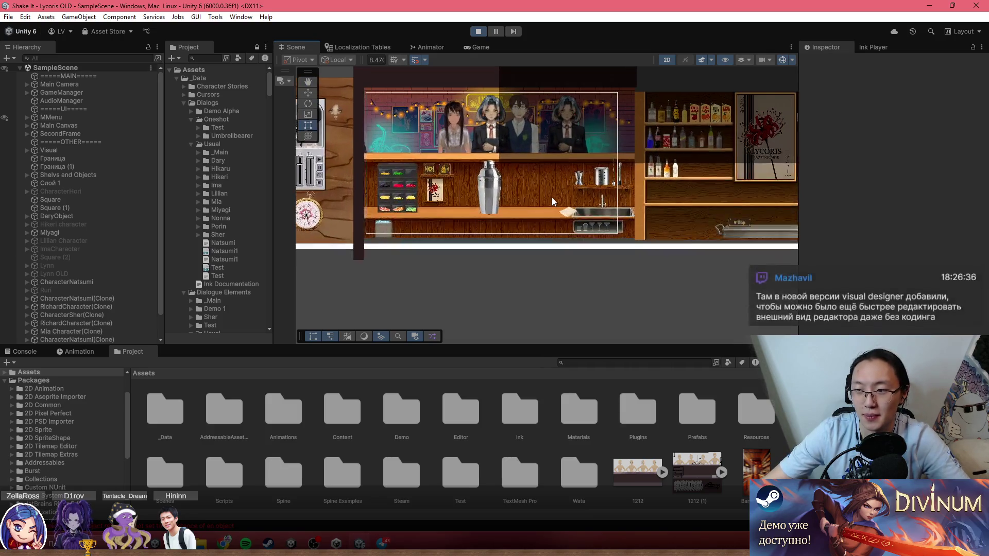
pyautogui.scroll(1, 551, 197)
pyautogui.scroll(-2, 551, 197)
pyautogui.scroll(1, 551, 199)
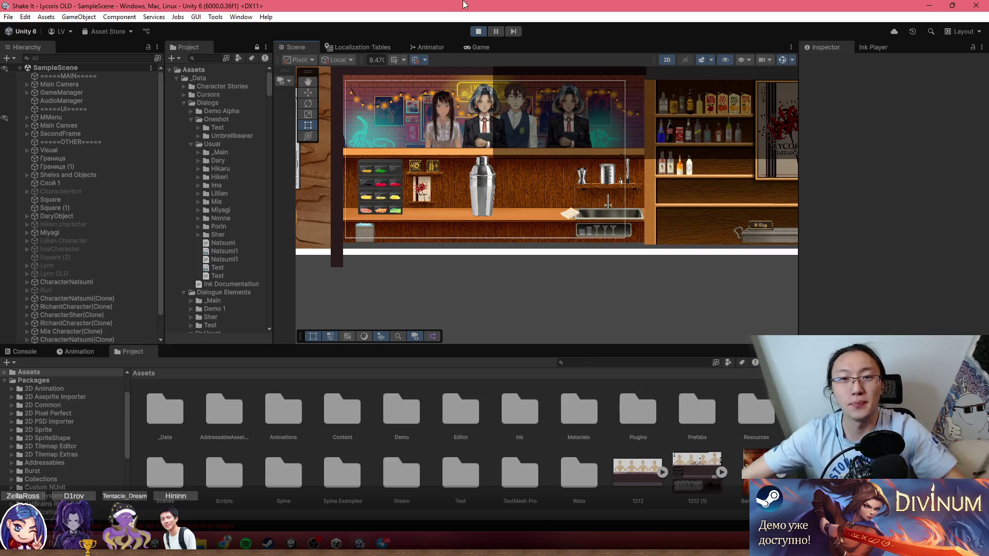
pyautogui.scroll(-4, 660, 178)
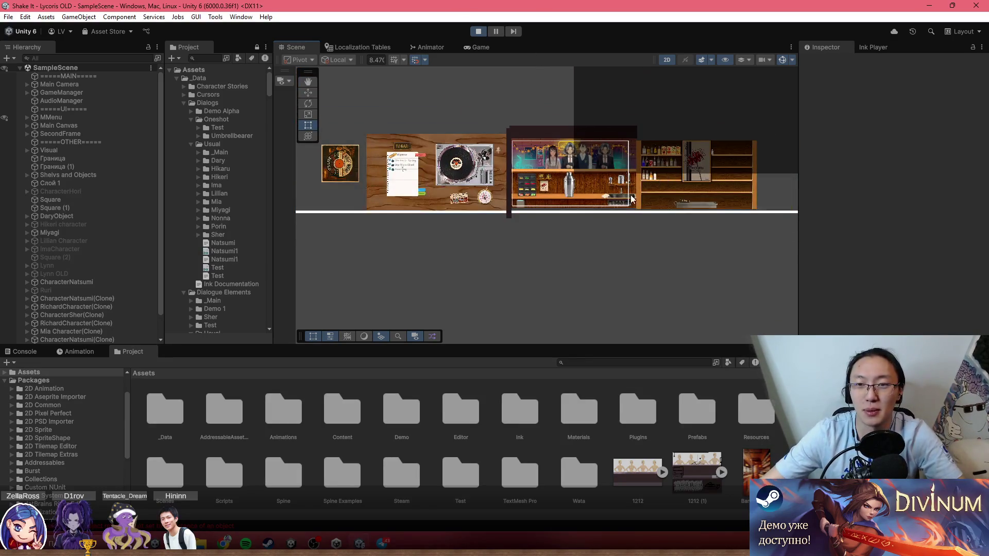
pyautogui.scroll(5, 509, 228)
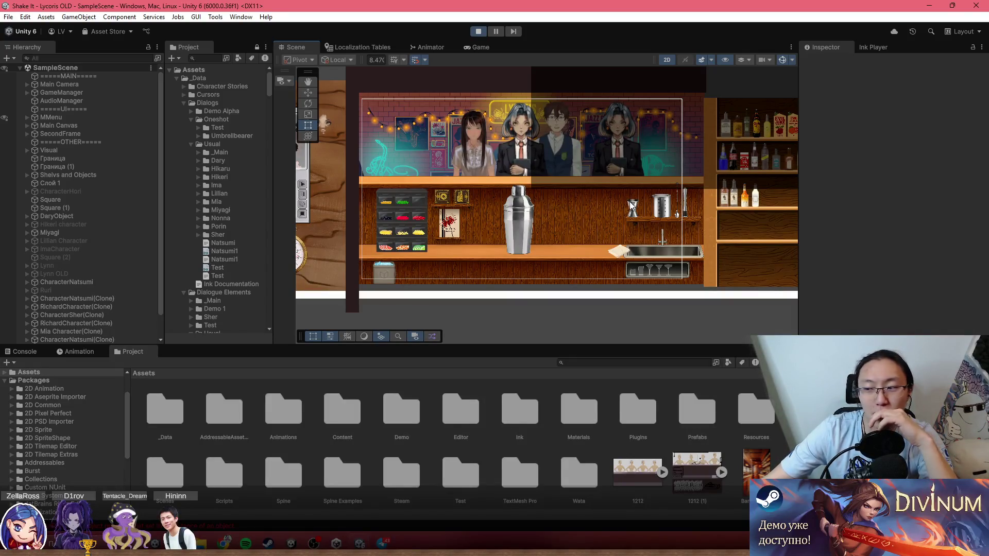
pyautogui.scroll(2, 595, 214)
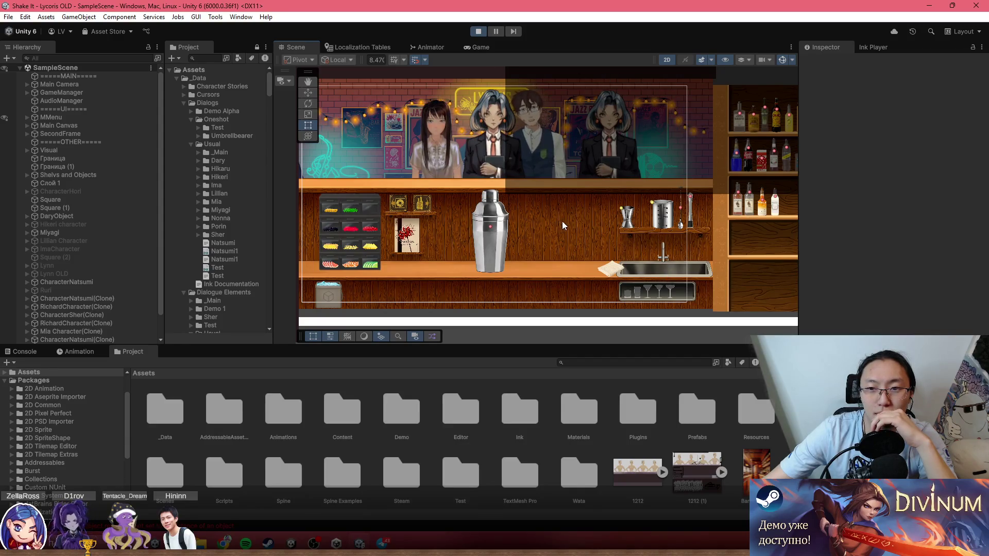
# Step: Select BarTableVisual and compare the running game with the scene layout
pyautogui.click(630, 218)
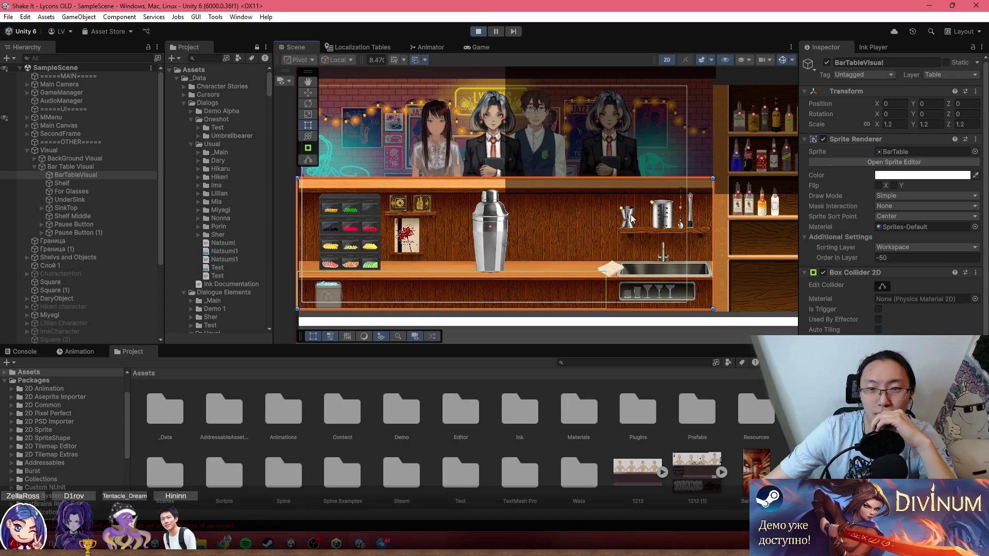
pyautogui.click(474, 48)
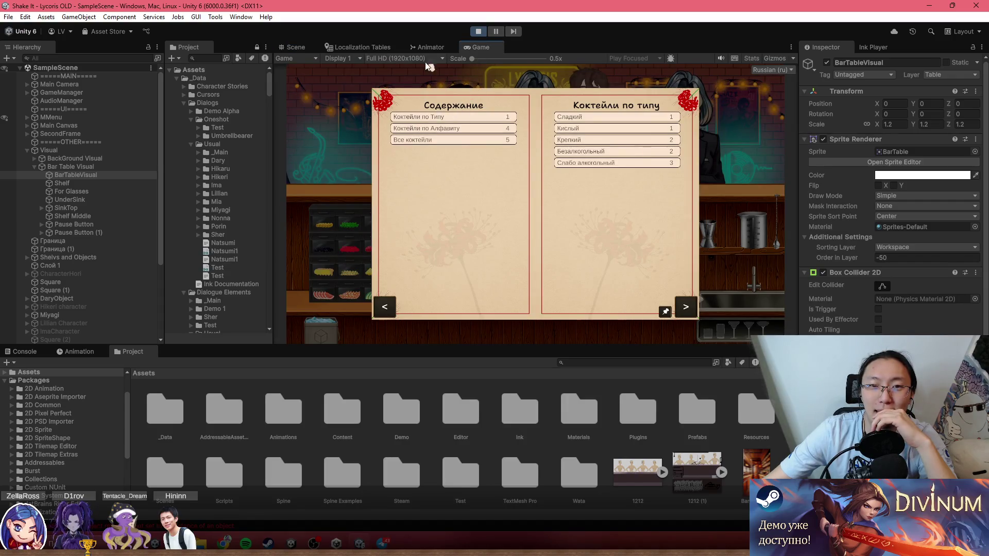
pyautogui.click(310, 48)
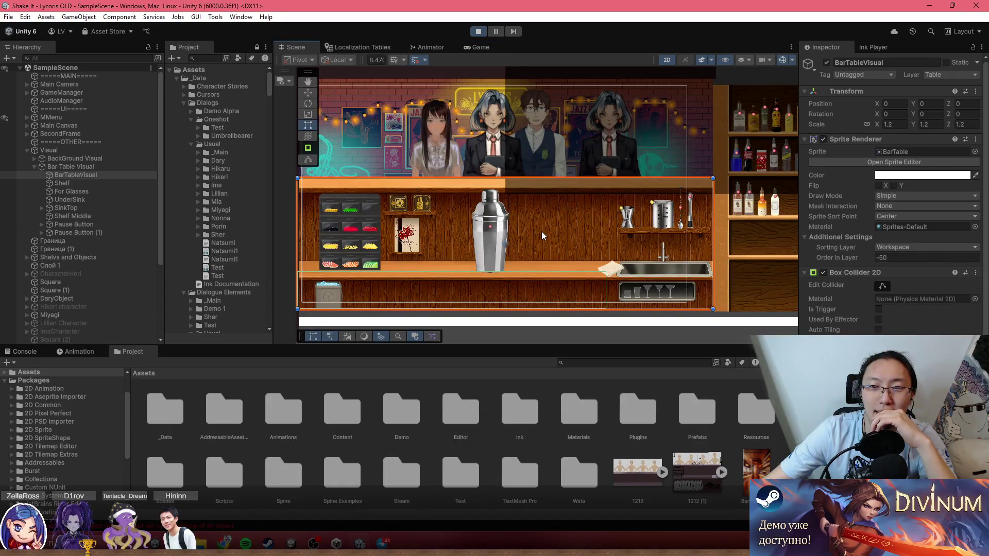
pyautogui.scroll(-2, 540, 227)
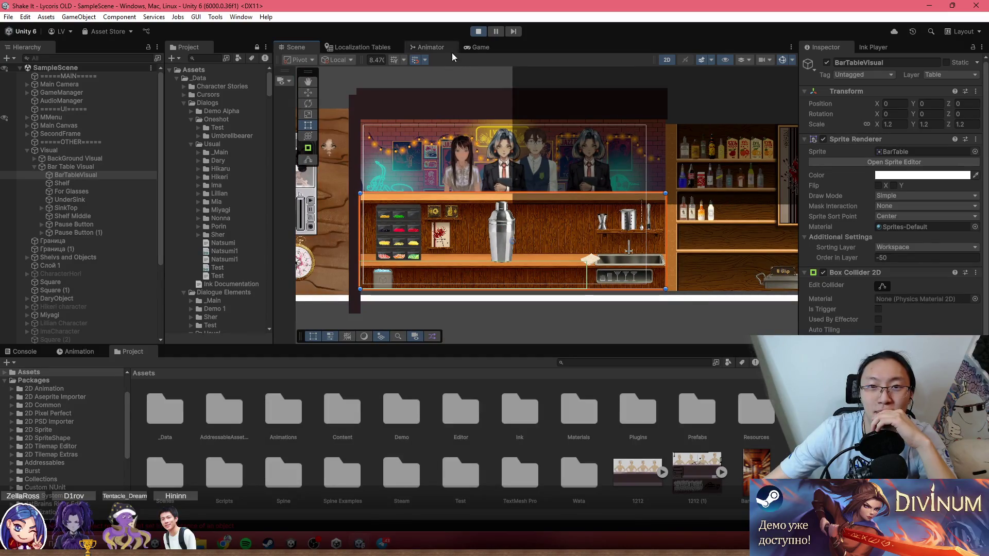
pyautogui.click(477, 48)
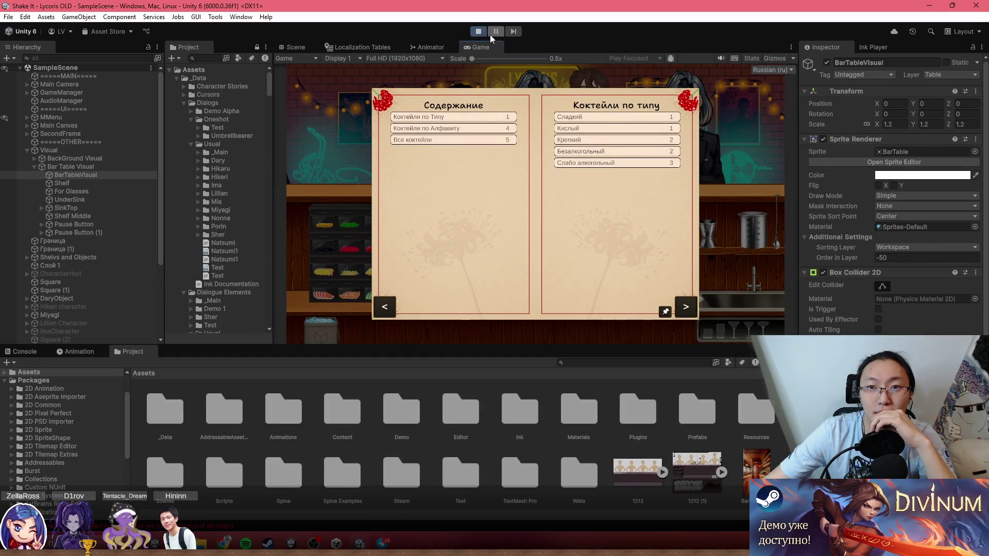
pyautogui.click(291, 48)
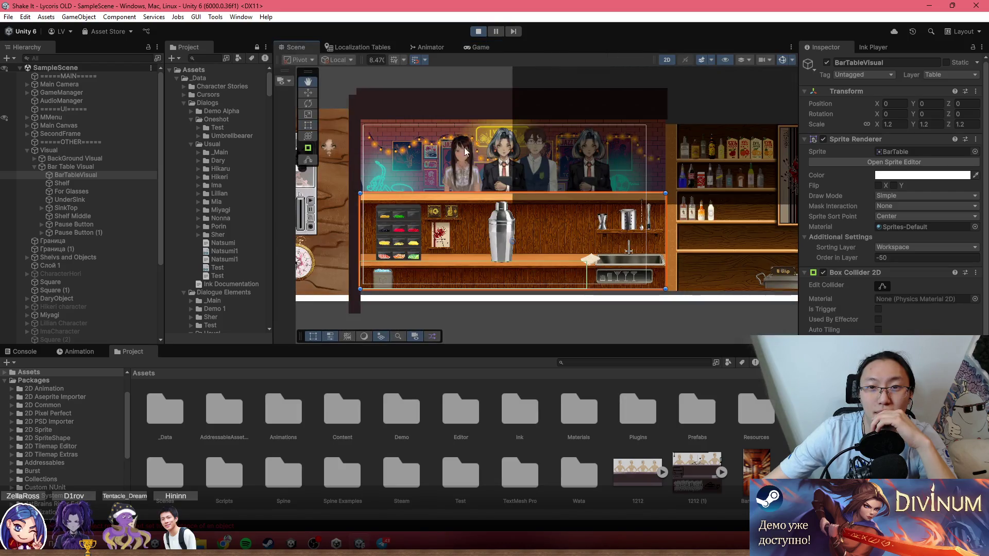
# Step: Pan and zoom over the bar table and Bar Book canvas, then select the cocktail-book canvas
pyautogui.scroll(-5, 449, 245)
pyautogui.scroll(-10, 427, 288)
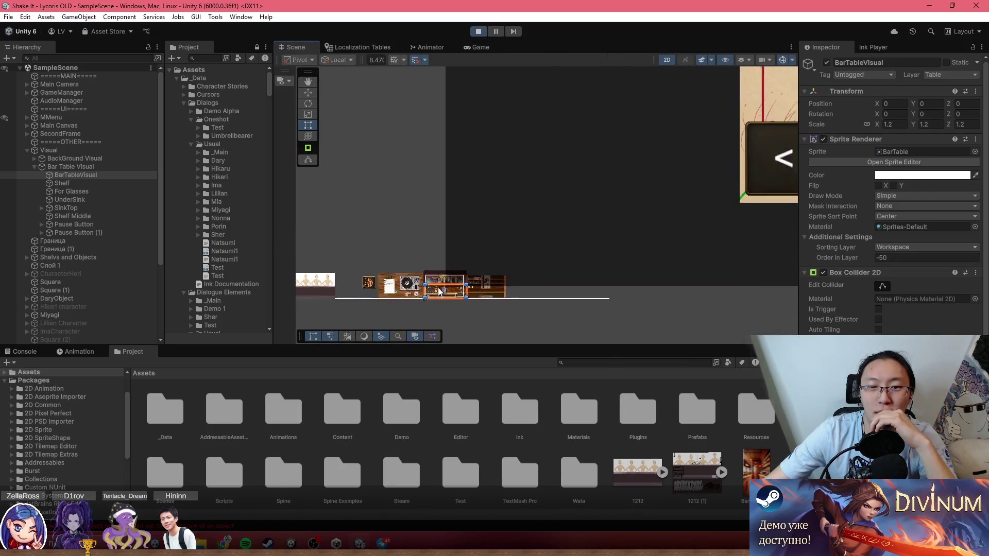
pyautogui.scroll(5, 413, 295)
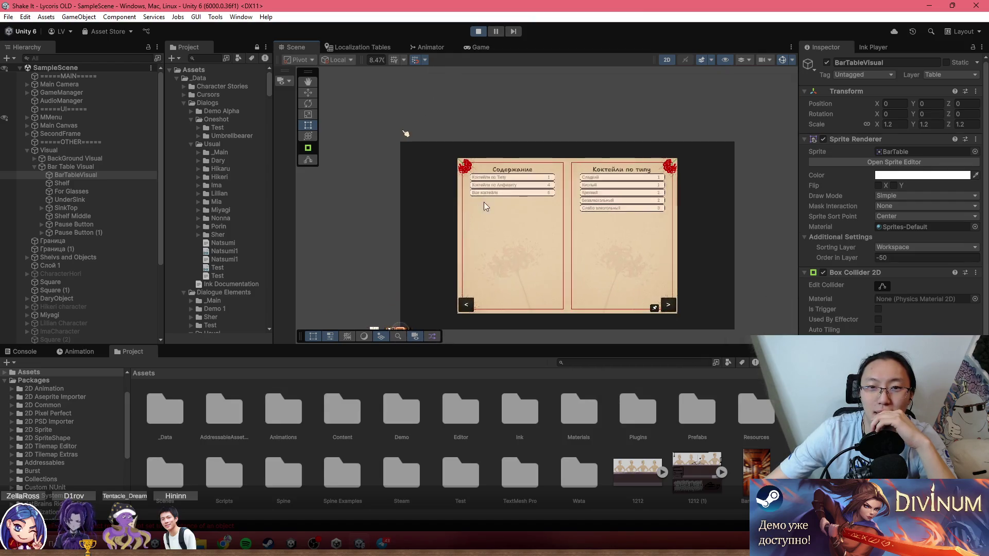
pyautogui.moveTo(503, 277)
pyautogui.mouseDown()
pyautogui.moveTo(503, 191)
pyautogui.moveTo(651, 126)
pyautogui.mouseUp()
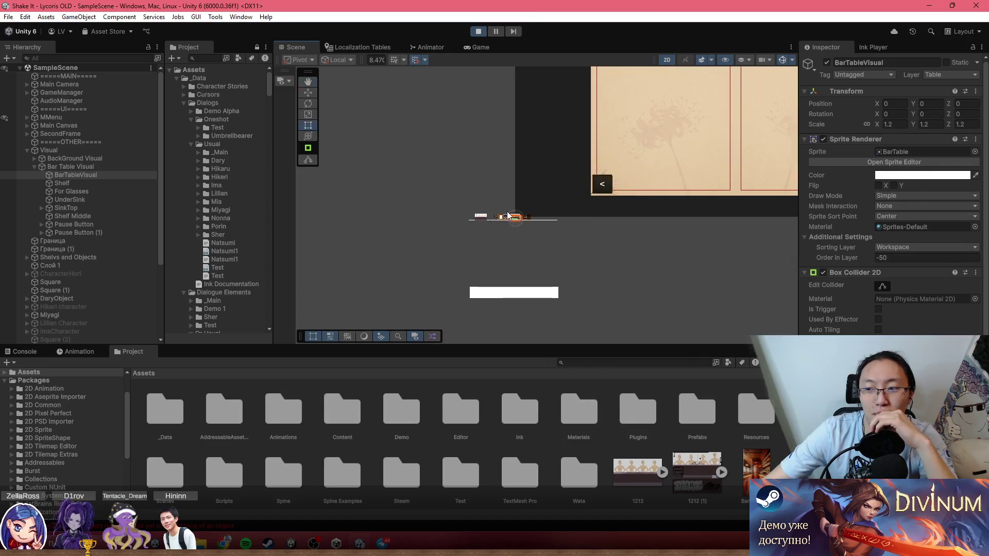
pyautogui.scroll(6, 591, 188)
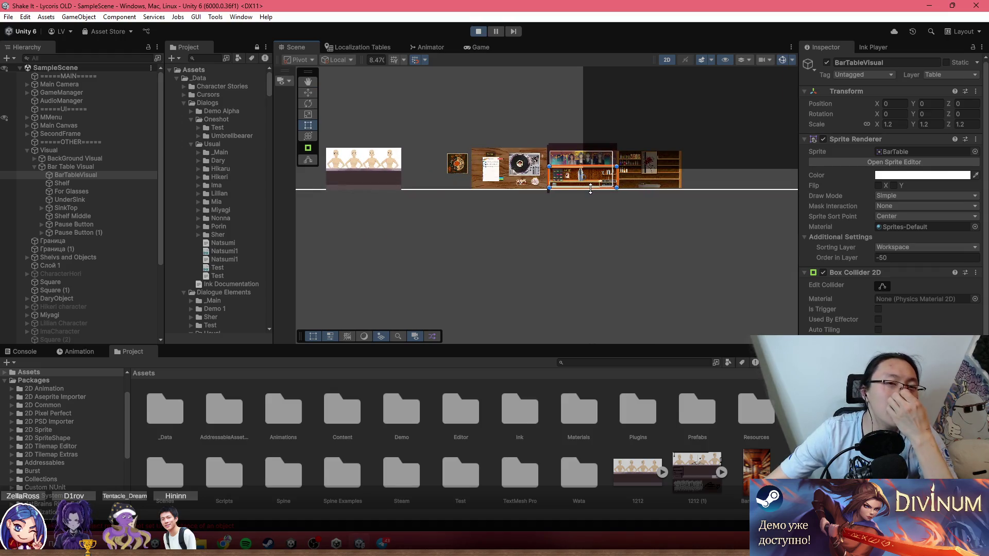
pyautogui.moveTo(591, 189); pyautogui.dragTo(522, 209)
pyautogui.scroll(-10, 512, 243)
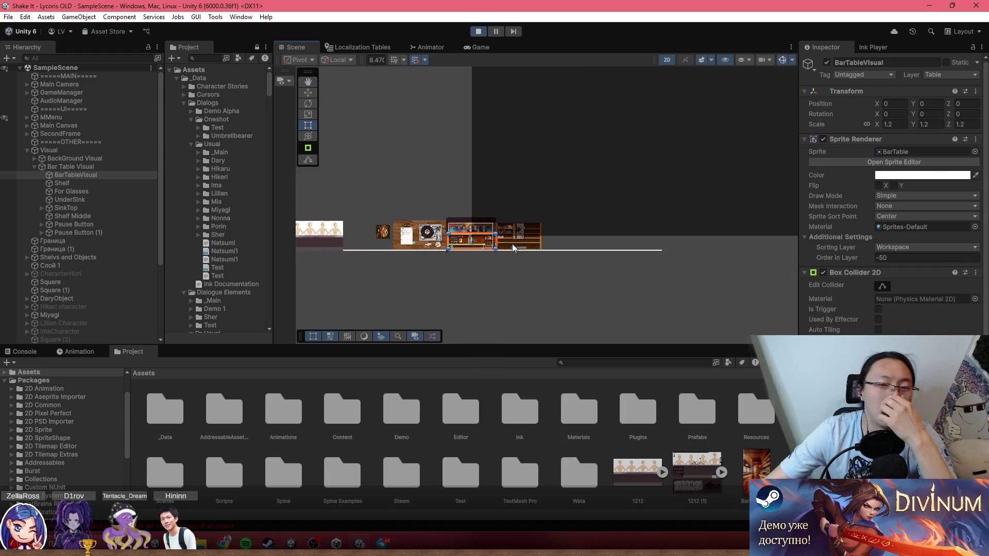
pyautogui.click(605, 153)
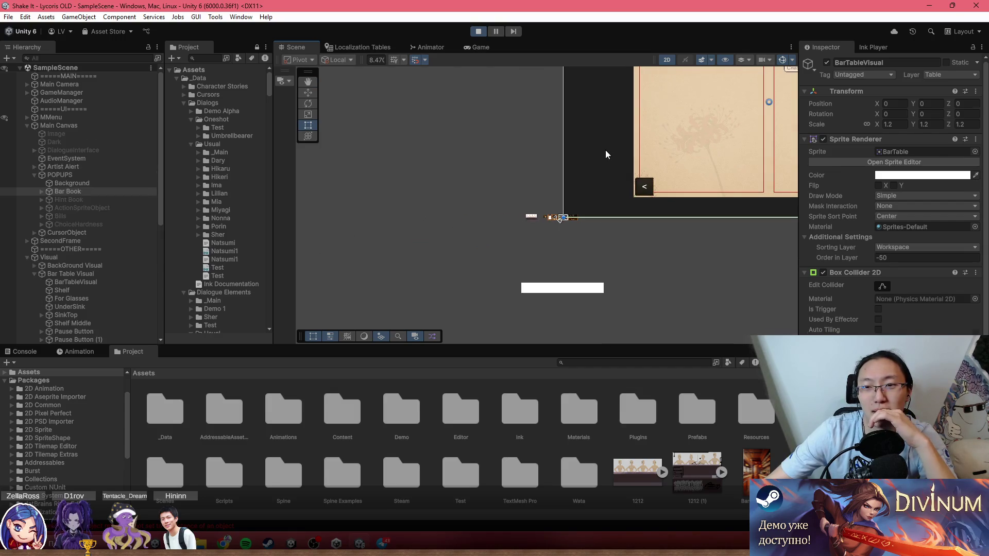
# Step: Frame the book canvas, inspect Main Canvas's Screen Space - Overlay settings, and stop play mode
pyautogui.press('f')
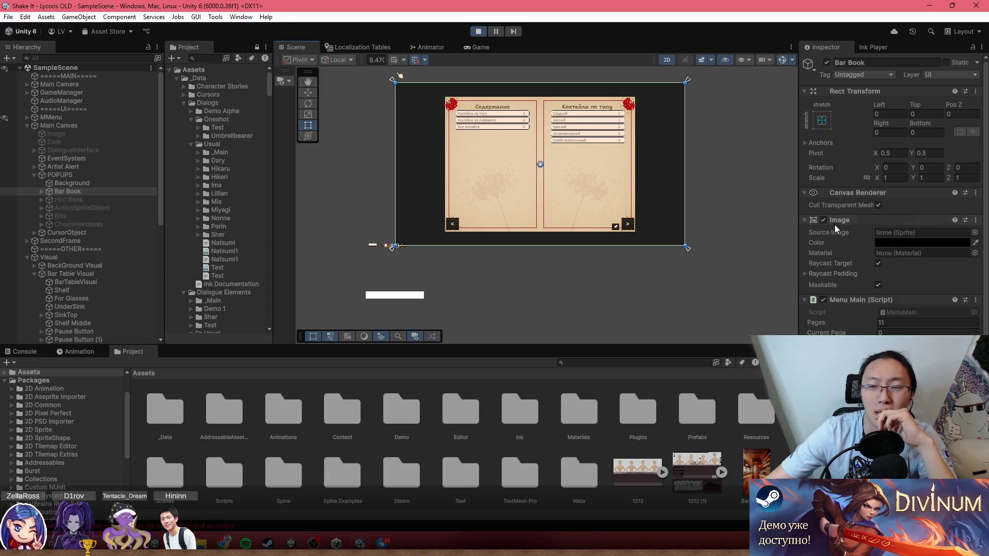
pyautogui.click(74, 126)
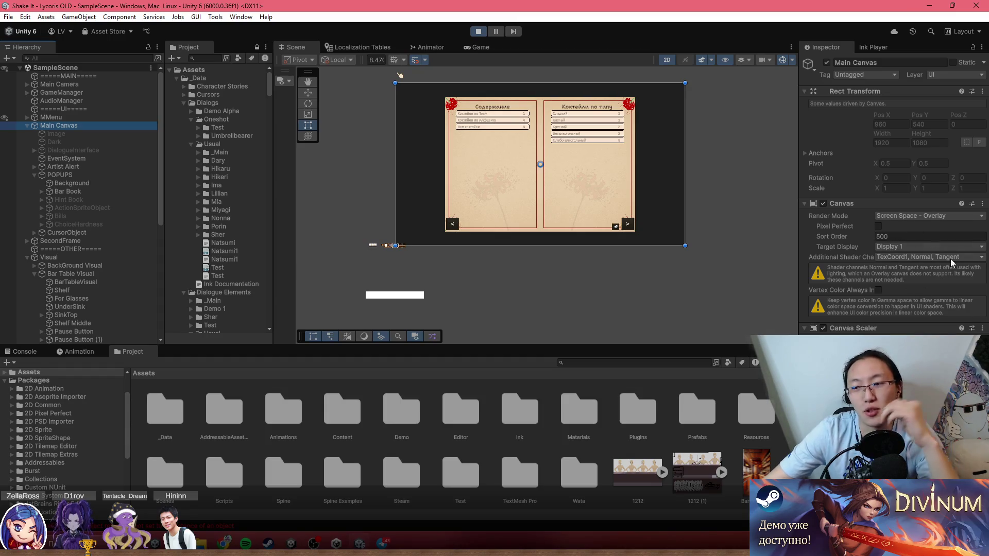
pyautogui.click(479, 31)
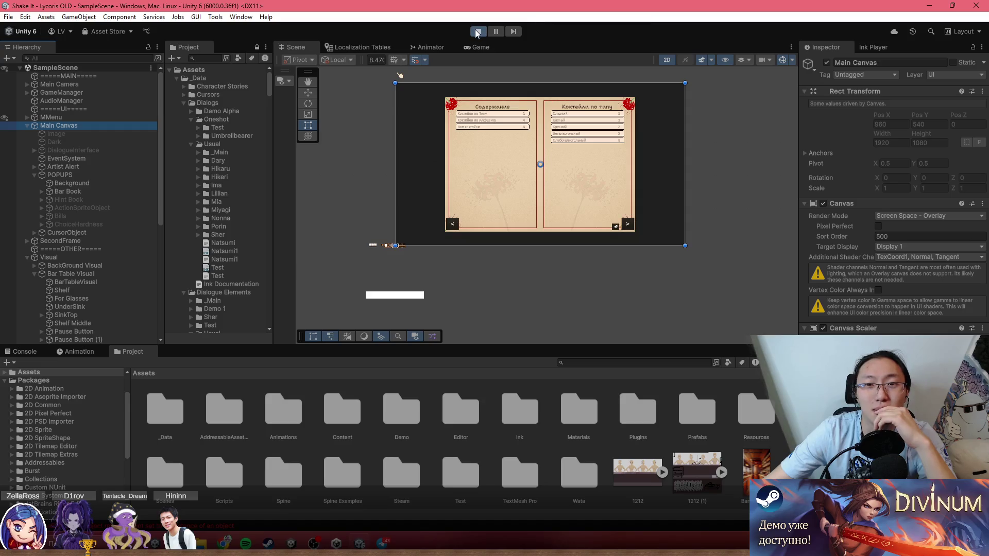
# Step: Switch Main Canvas to Screen Space - Camera with Main Camera as render camera, then replay the game
pyautogui.click(935, 217)
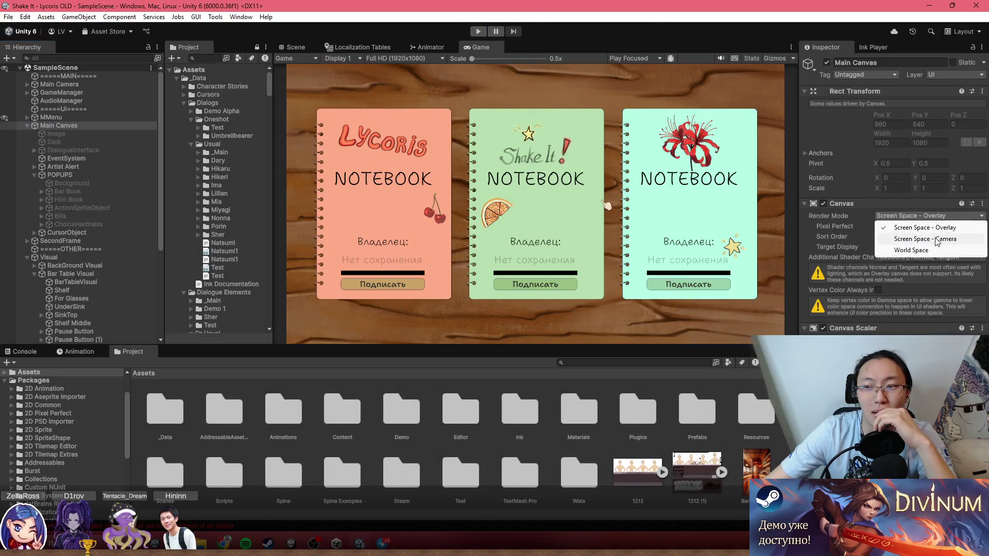
pyautogui.click(906, 234)
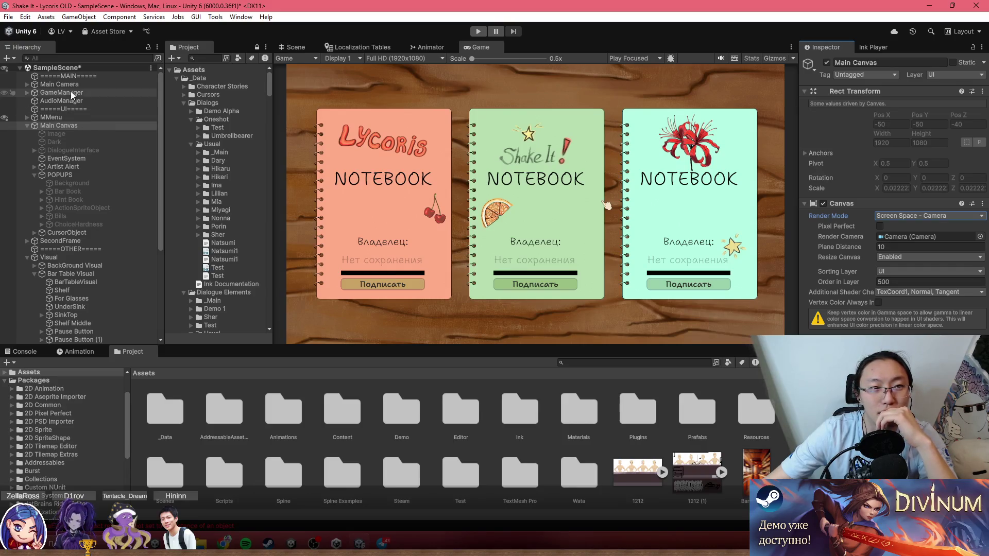
pyautogui.moveTo(70, 84)
pyautogui.mouseDown()
pyautogui.moveTo(922, 219)
pyautogui.moveTo(933, 224)
pyautogui.moveTo(932, 240)
pyautogui.mouseUp()
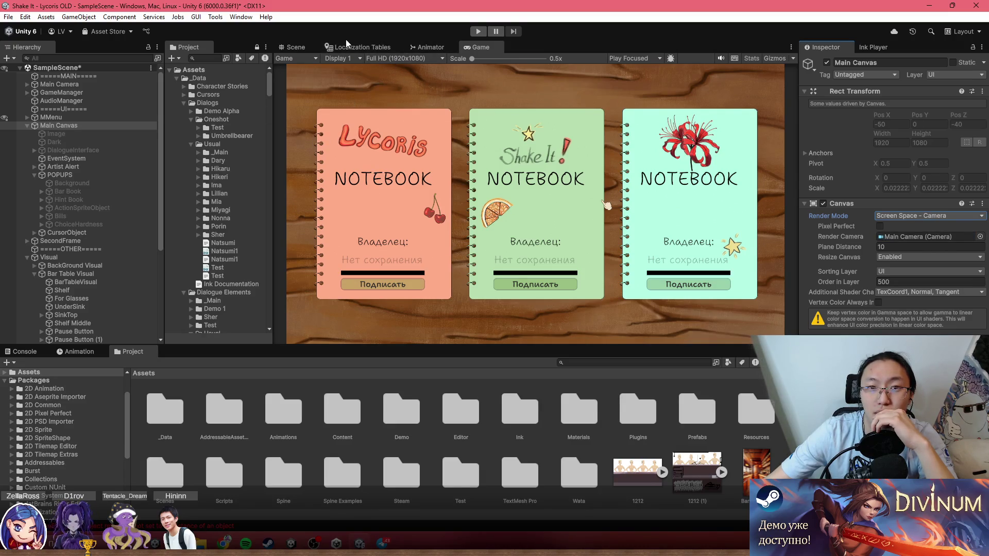
pyautogui.click(477, 31)
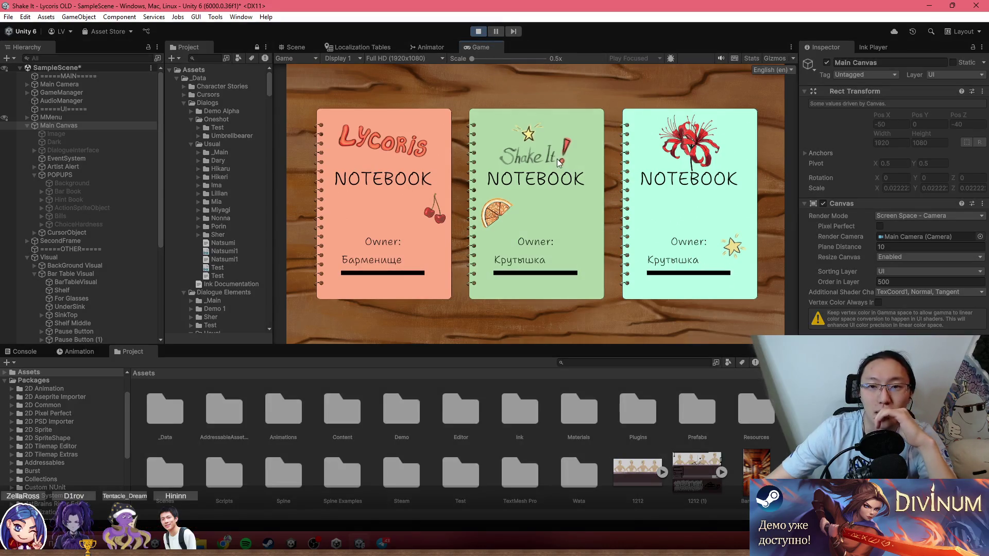
pyautogui.click(521, 184)
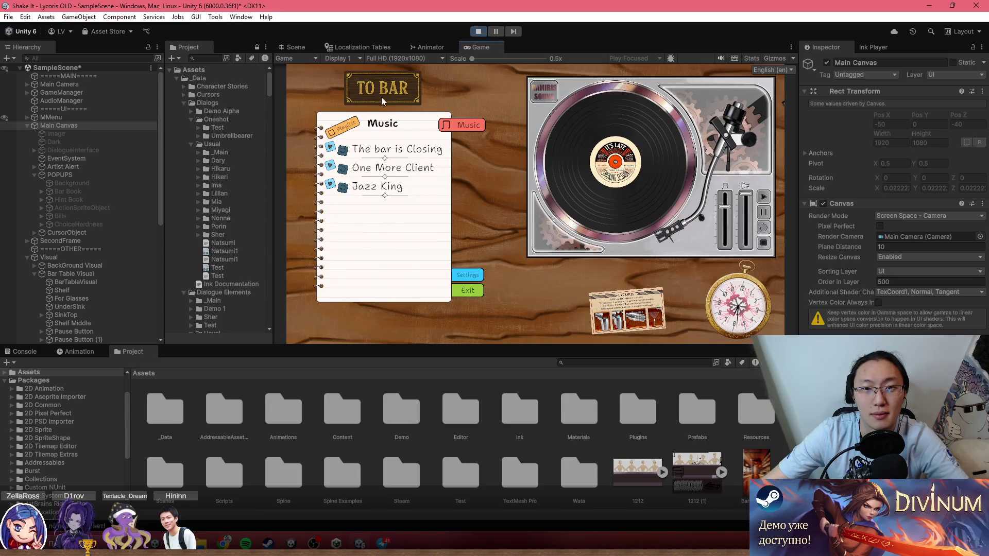
# Step: Go to the bar, skip the tutorial, pick up the shaker, open the recipe book and maximize the Game view
pyautogui.click(397, 91)
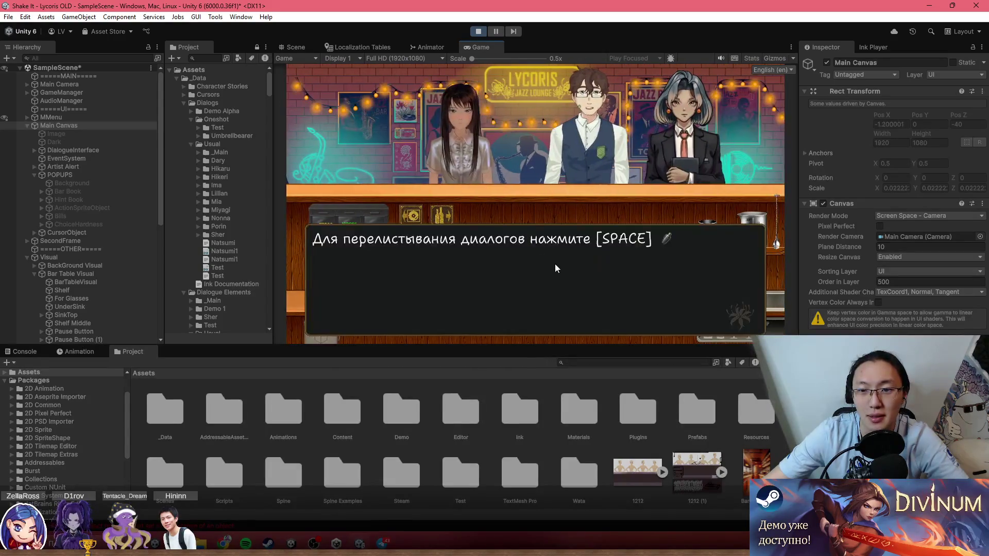
pyautogui.press('space')
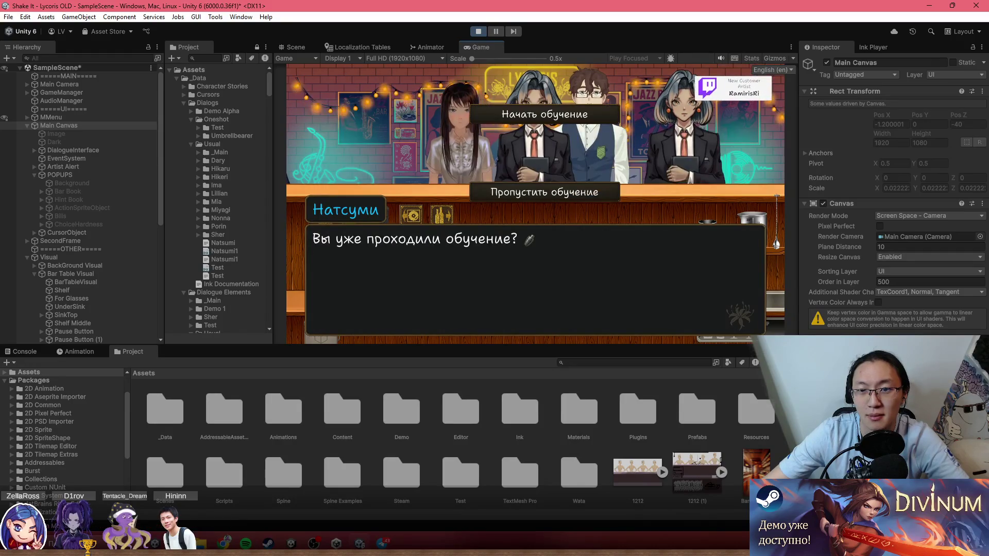
pyautogui.click(598, 193)
pyautogui.press('space')
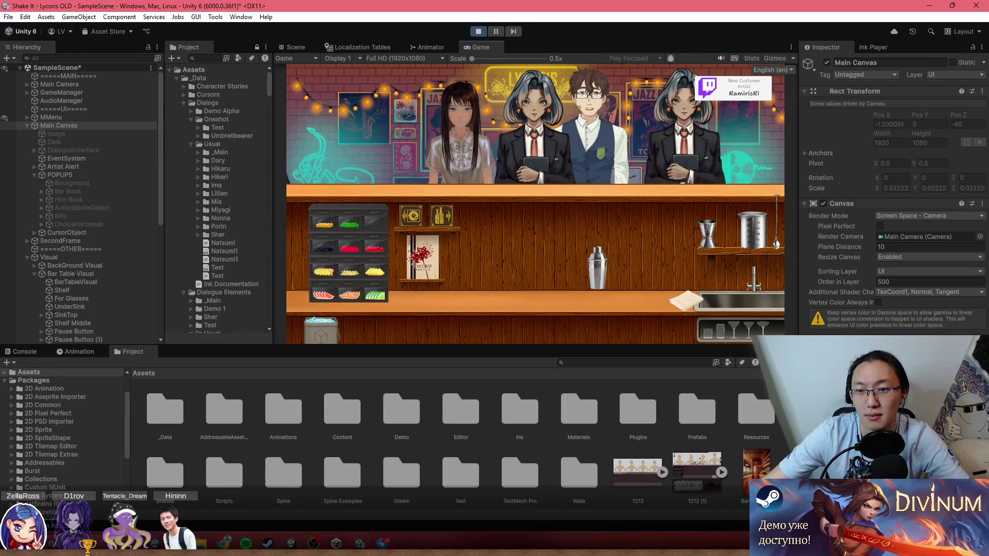
pyautogui.click(597, 266)
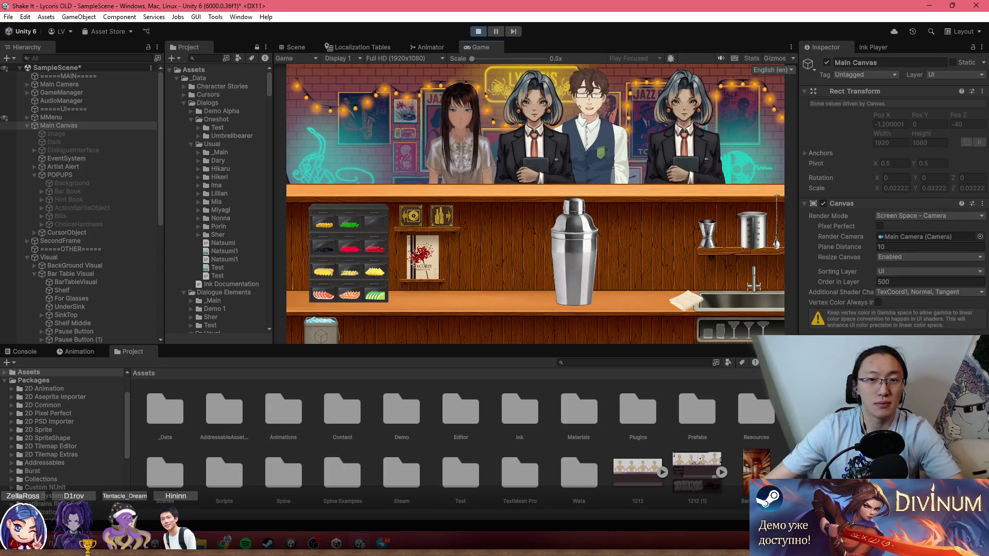
pyautogui.click(422, 256)
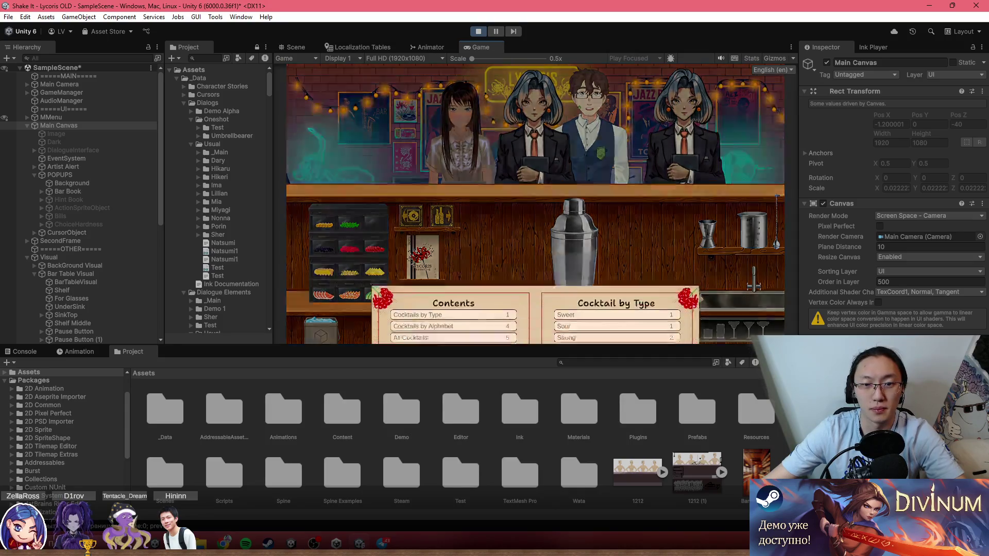
pyautogui.doubleClick(480, 45)
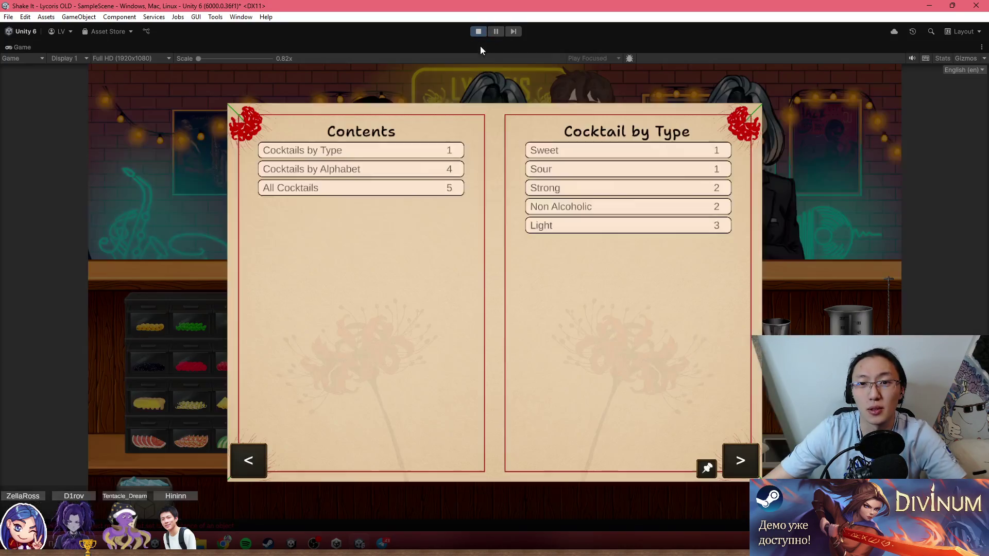
# Step: Restore the docked layout, zoom out in the Scene view over the canvas, and select the POPUPS group
pyautogui.hotkey('shift', 'space')
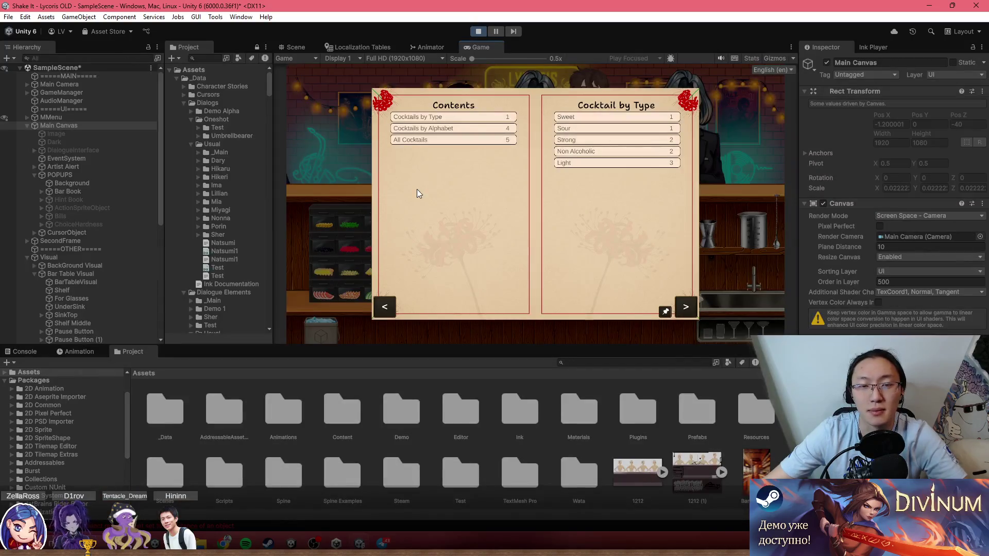
pyautogui.click(302, 51)
pyautogui.scroll(5, 412, 228)
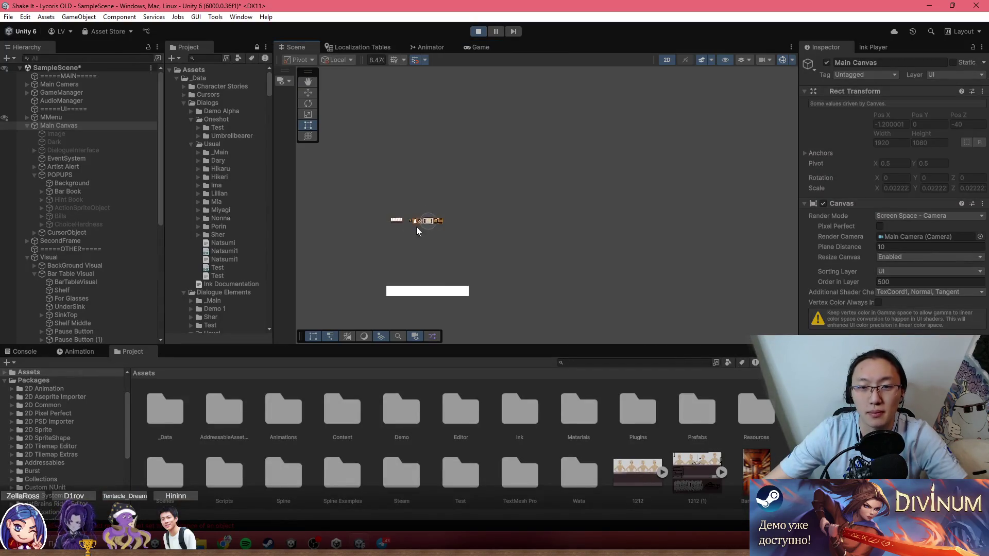
pyautogui.scroll(2, 426, 221)
pyautogui.scroll(-3, 427, 226)
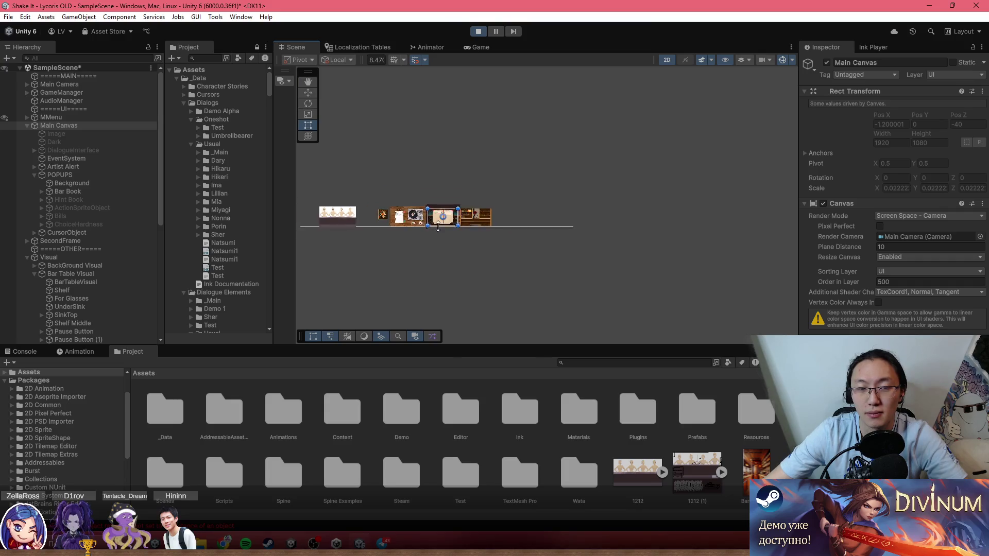
pyautogui.scroll(-4, 427, 228)
pyautogui.scroll(-3, 526, 262)
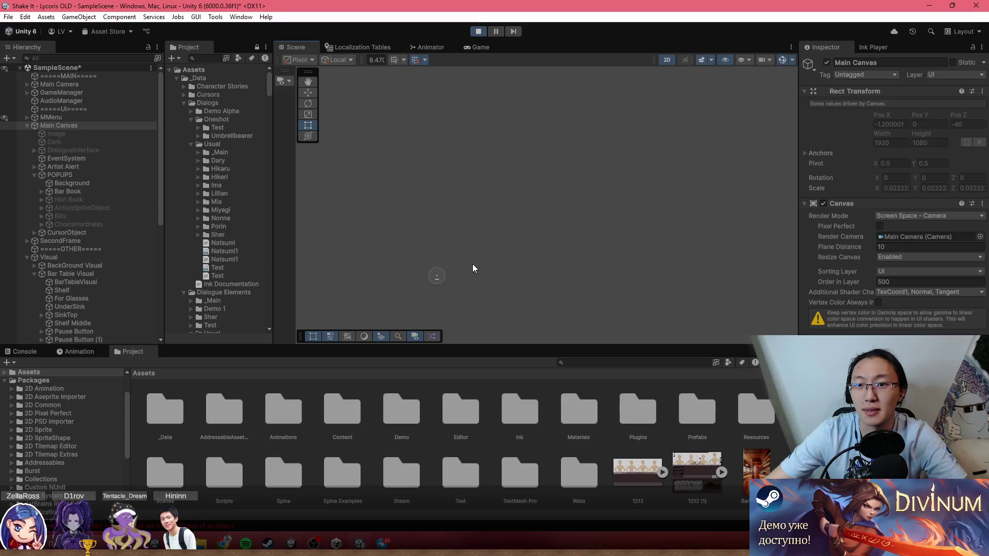
pyautogui.click(95, 175)
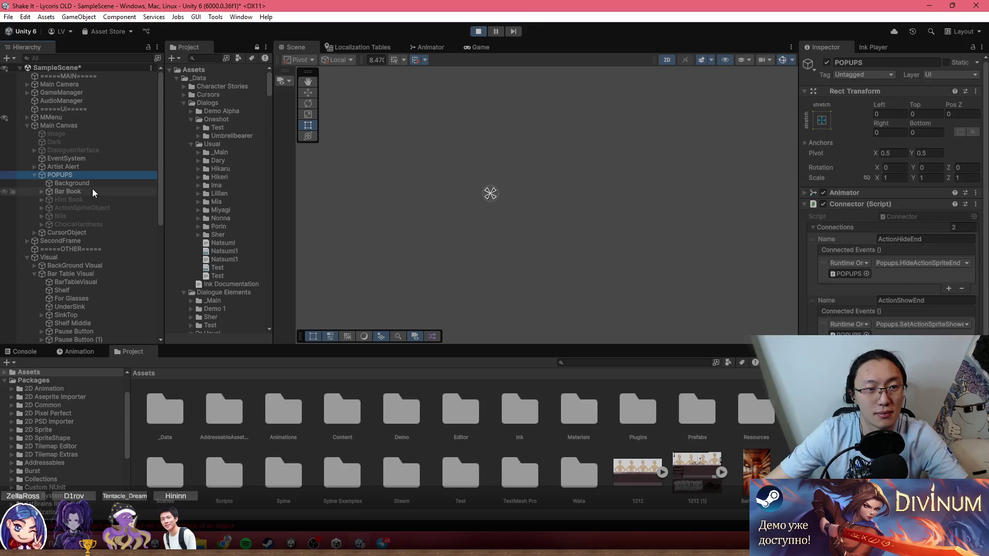
# Step: Select Bar Book, then CursorObject, and frame its Cursor child in the Scene view
pyautogui.click(93, 191)
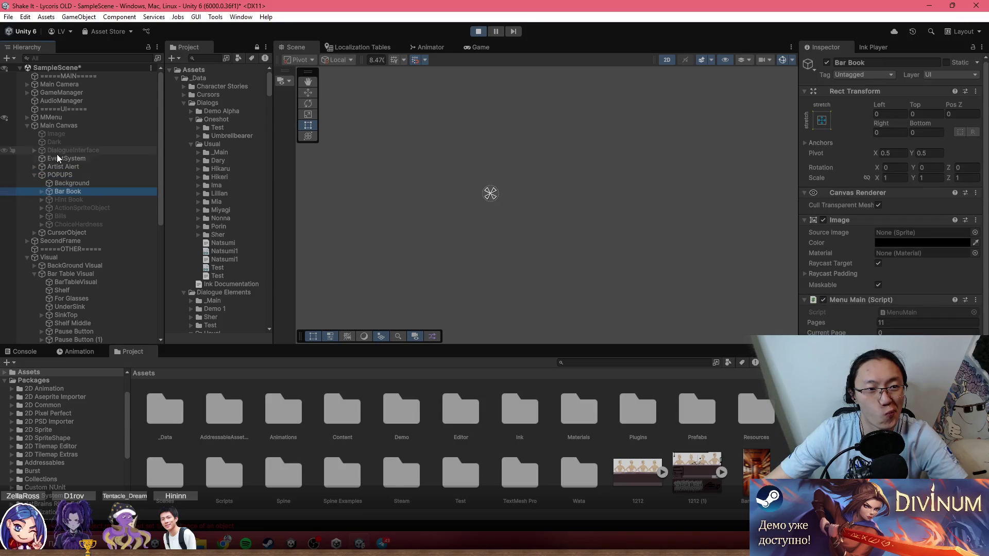
pyautogui.click(59, 233)
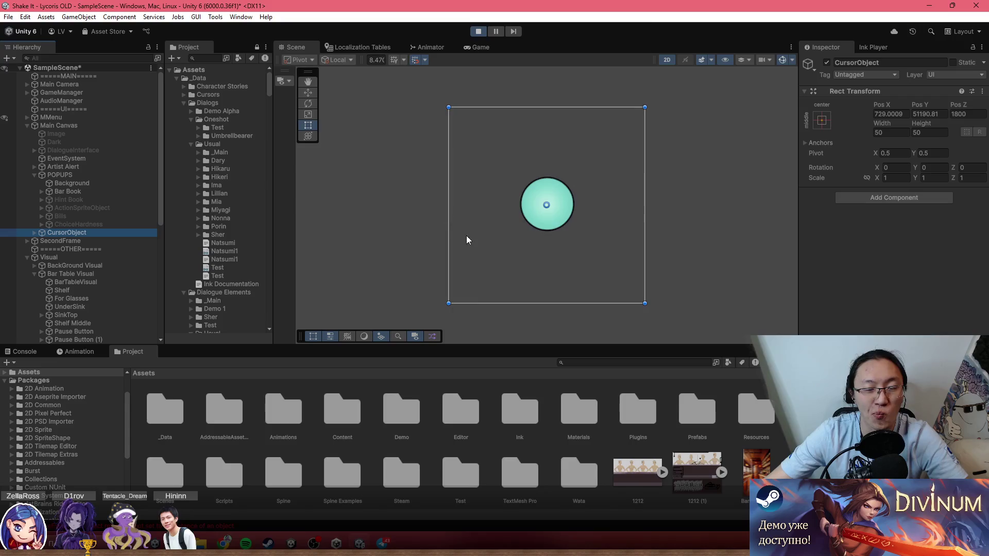
pyautogui.scroll(-8, 447, 231)
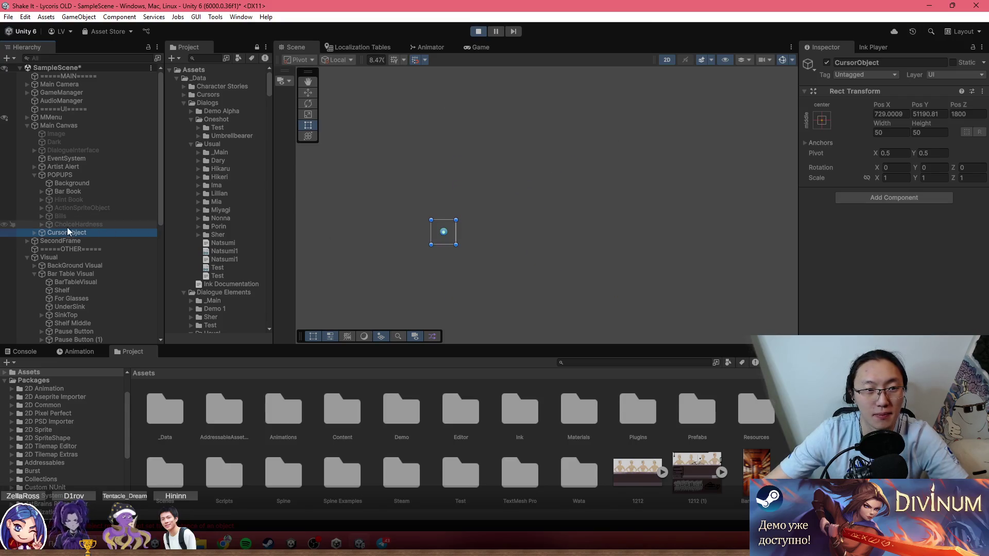
pyautogui.click(34, 232)
pyautogui.doubleClick(57, 241)
# Step: Bring the bar and open menu book into the Scene view and select the Bar Book popup
pyautogui.scroll(-5, 482, 242)
pyautogui.moveTo(486, 242)
pyautogui.mouseDown()
pyautogui.moveTo(566, 154)
pyautogui.moveTo(564, 246)
pyautogui.moveTo(554, 119)
pyautogui.moveTo(562, 161)
pyautogui.mouseUp()
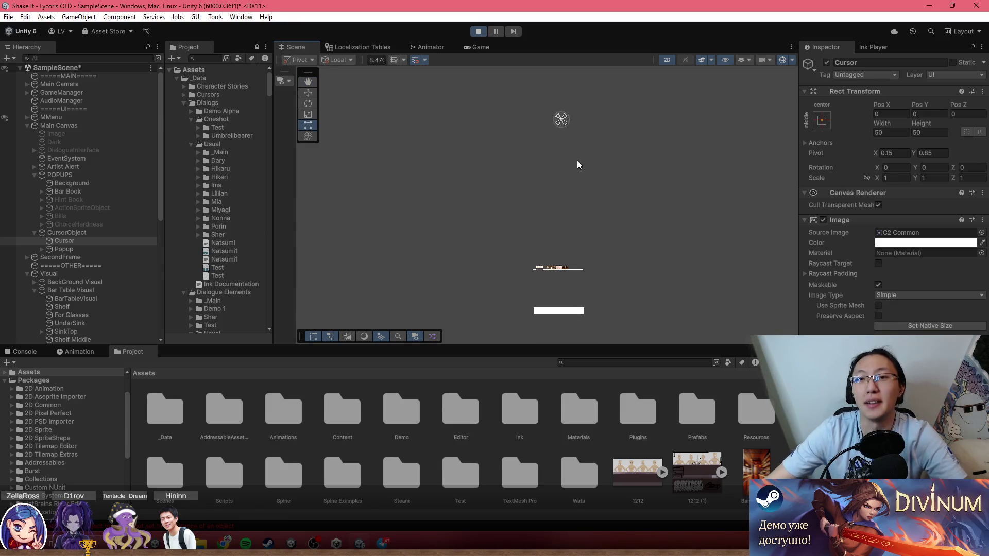
pyautogui.moveTo(555, 302); pyautogui.dragTo(583, 224)
pyautogui.scroll(5, 583, 223)
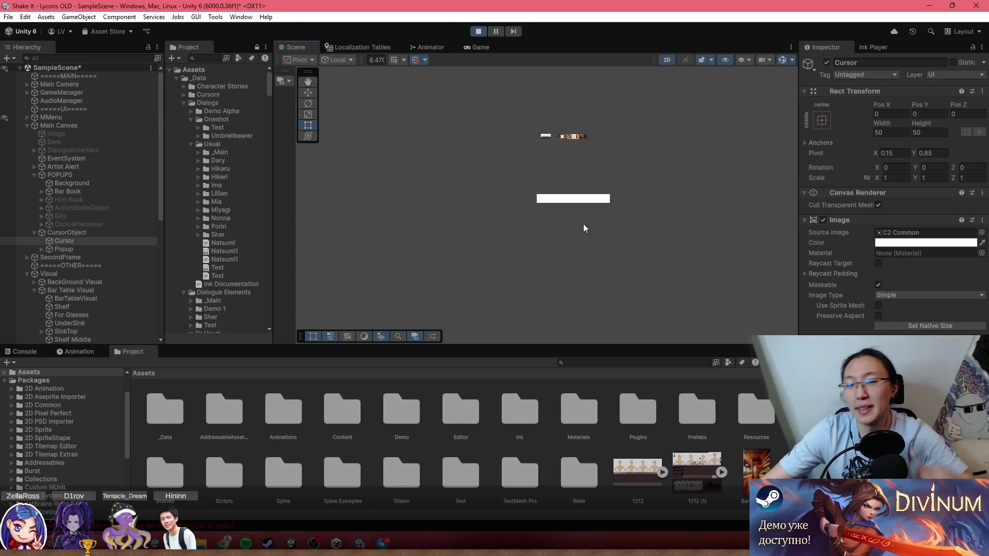
pyautogui.moveTo(544, 117); pyautogui.dragTo(575, 221)
pyautogui.scroll(8, 551, 205)
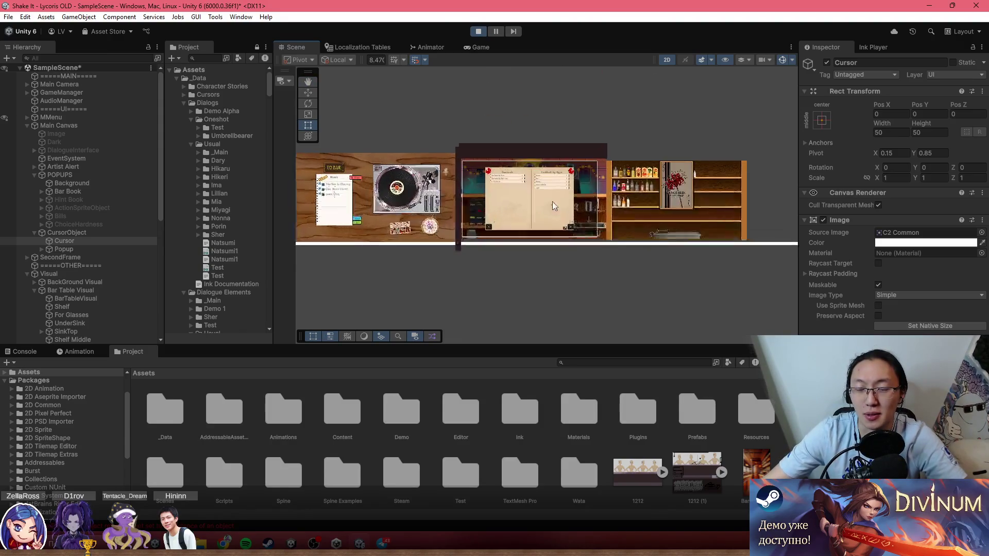
pyautogui.scroll(-1, 532, 202)
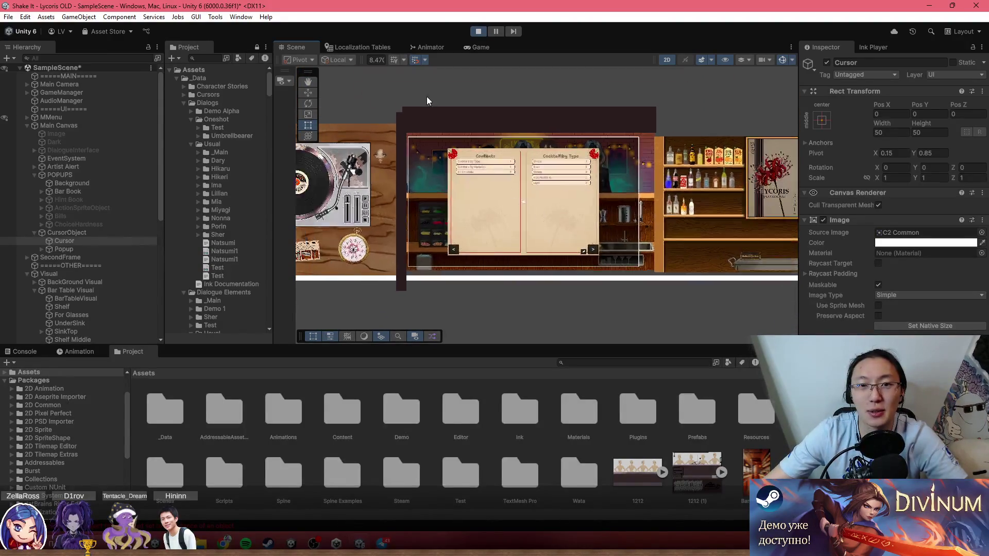
pyautogui.click(476, 47)
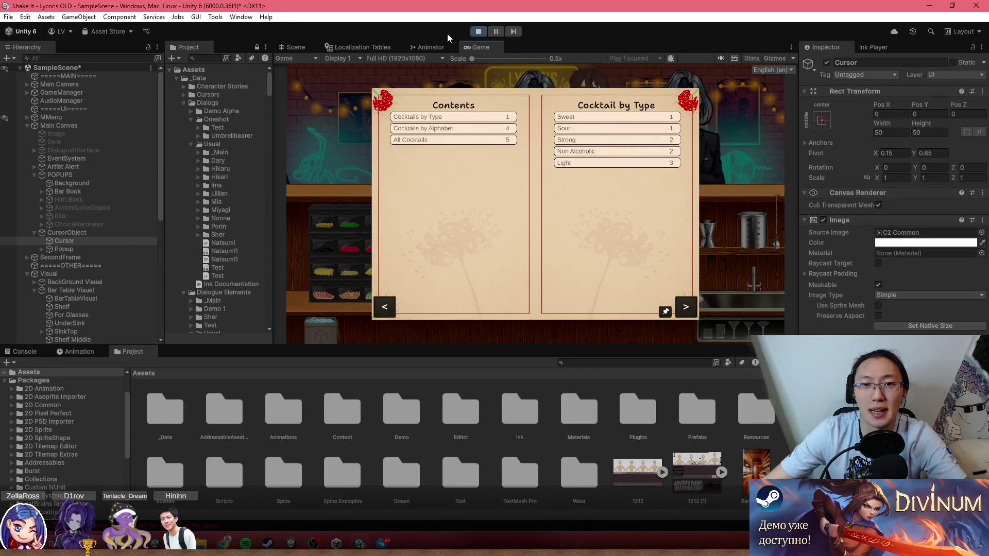
pyautogui.click(304, 47)
pyautogui.click(439, 172)
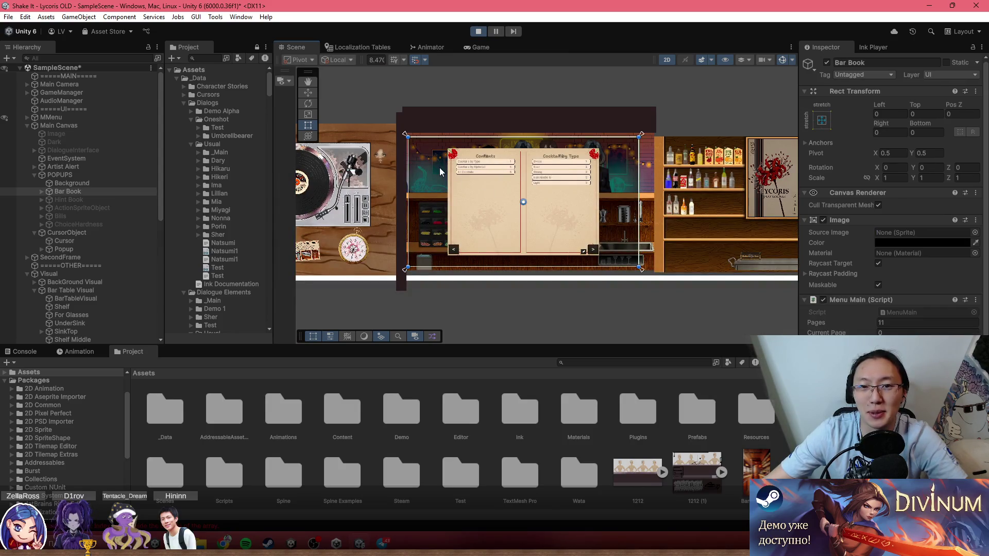
# Step: Give the popups' Background object a Box Collider 2D and review its Inspector components
pyautogui.click(141, 181)
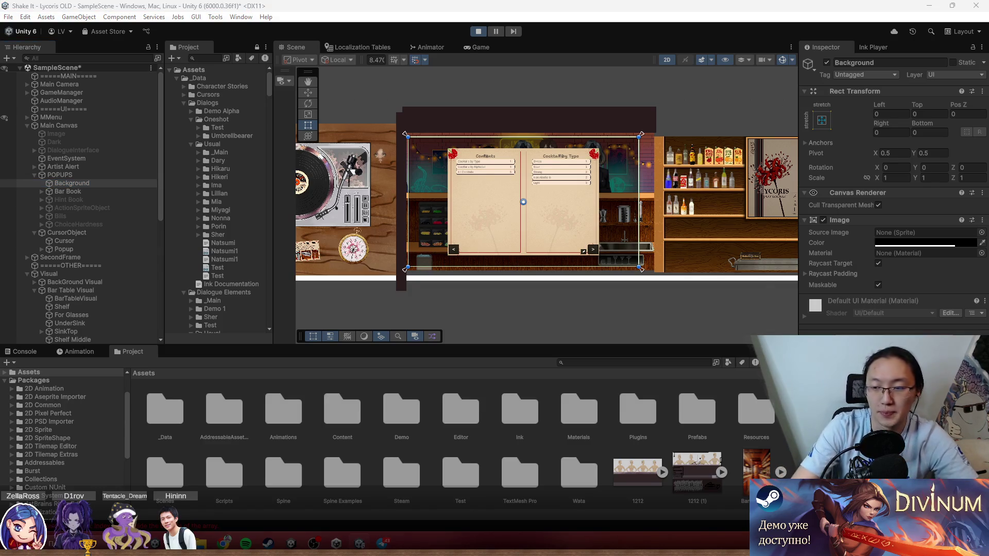
pyautogui.hotkey('ctrl', 'z')
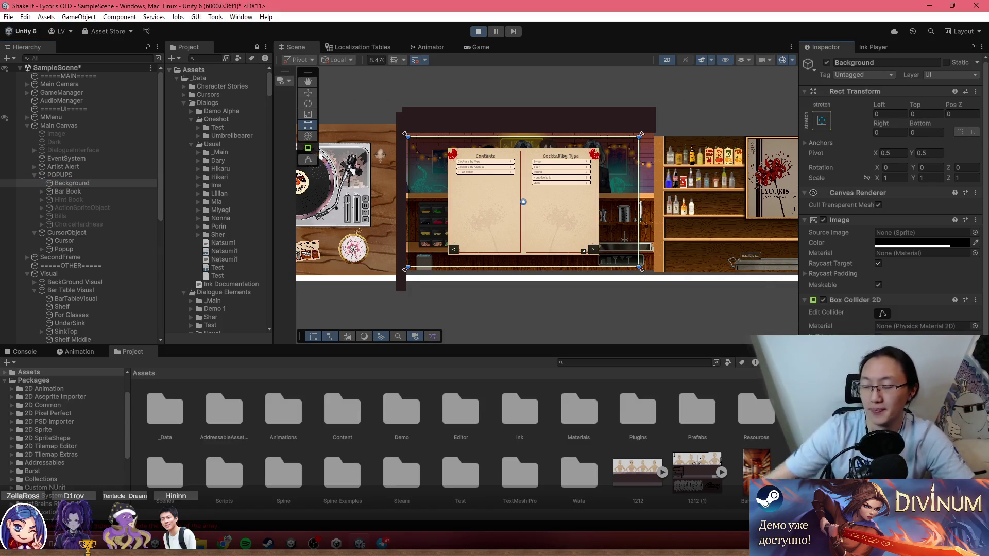
pyautogui.scroll(-3, 894, 194)
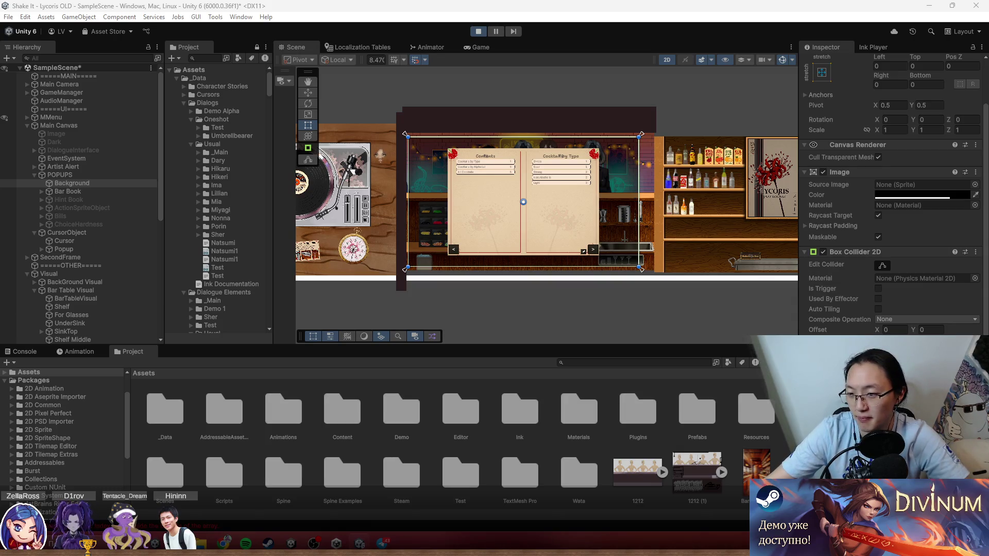
pyautogui.hotkey('alt', 'Tab')
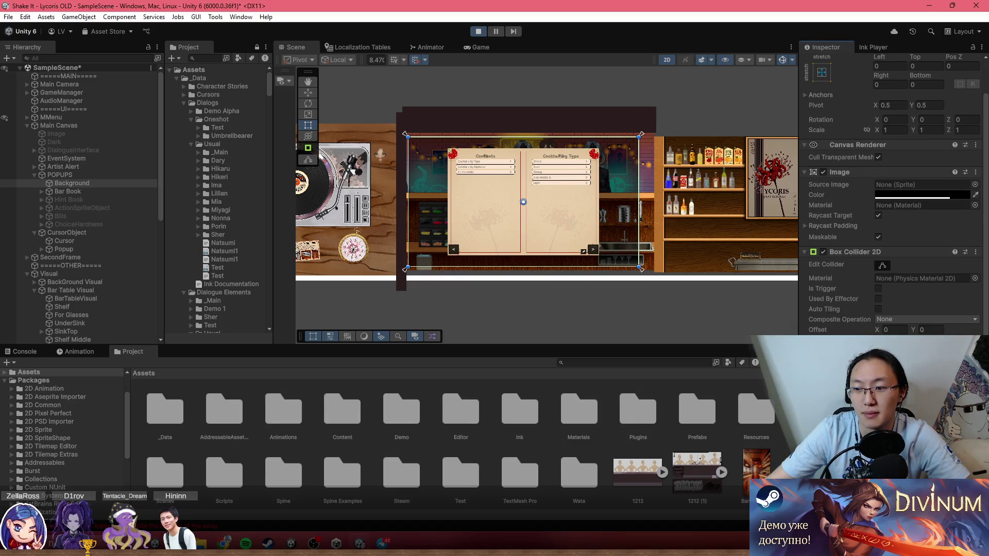
pyautogui.scroll(-5, 891, 206)
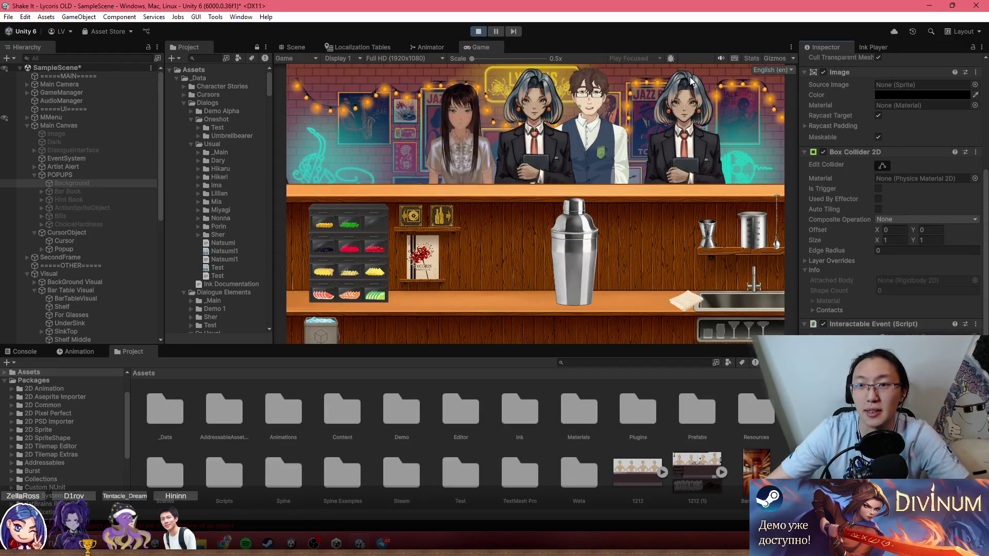
# Step: Test the recipe book popup in-game: open and close it twice, shake the shaker, then reopen it
pyautogui.click(423, 256)
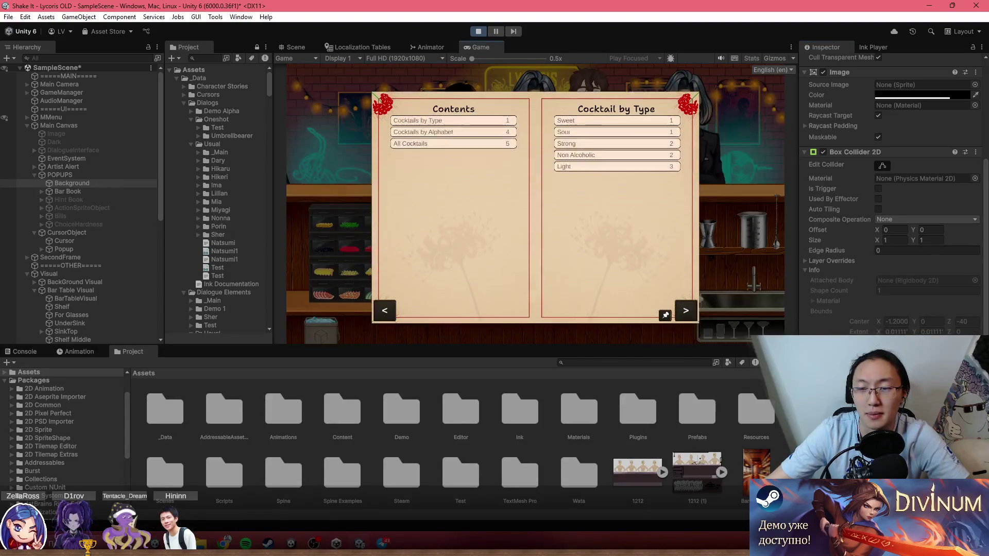
pyautogui.press('Escape')
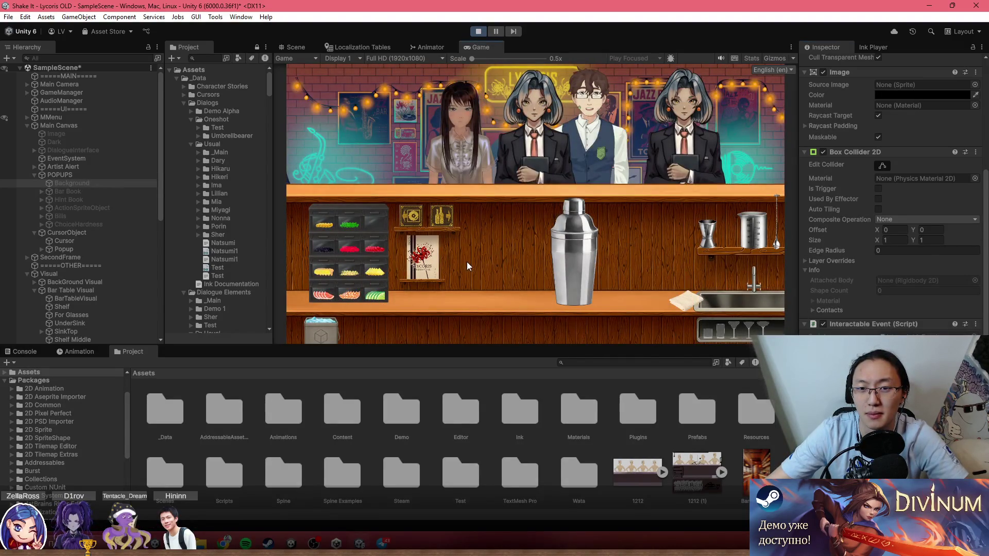
pyautogui.click(422, 256)
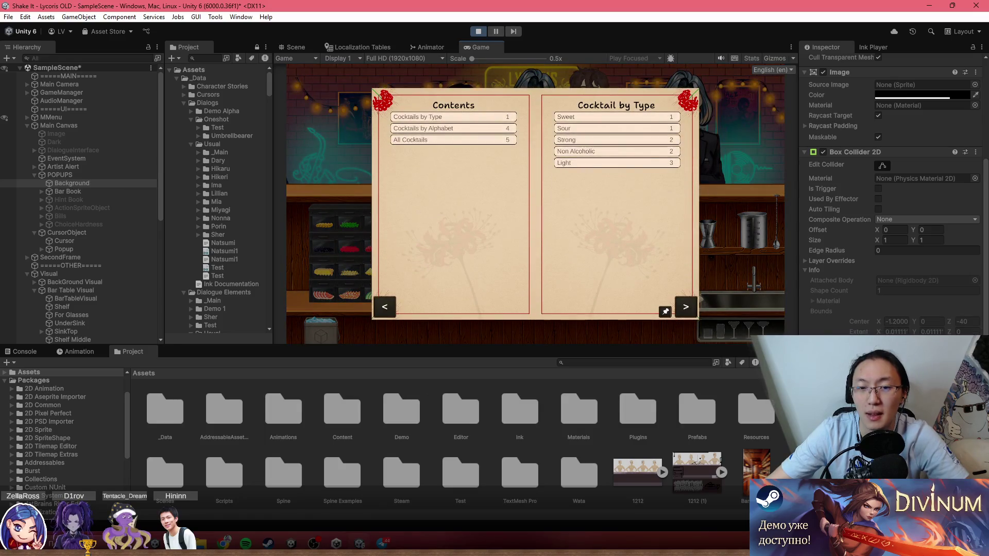
pyautogui.click(334, 241)
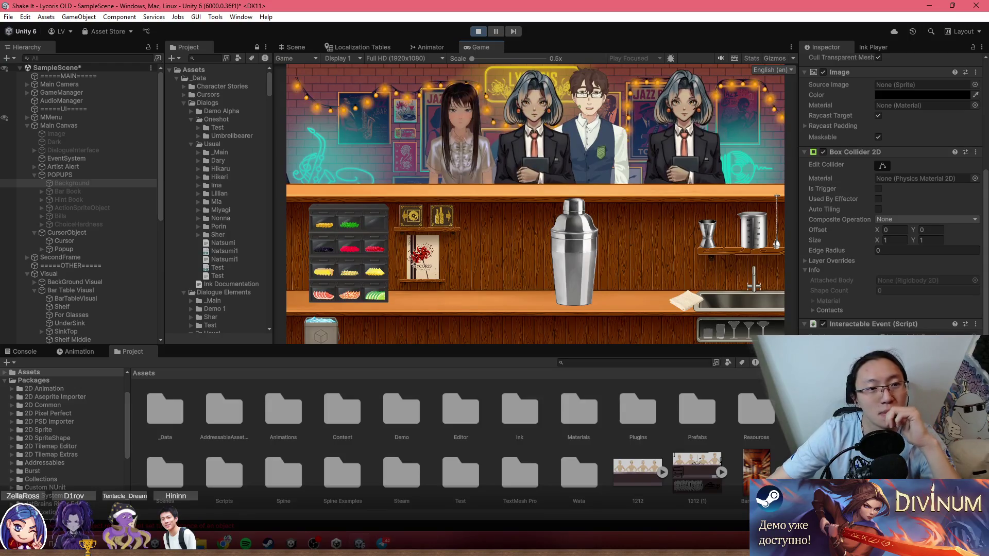
pyautogui.click(123, 184)
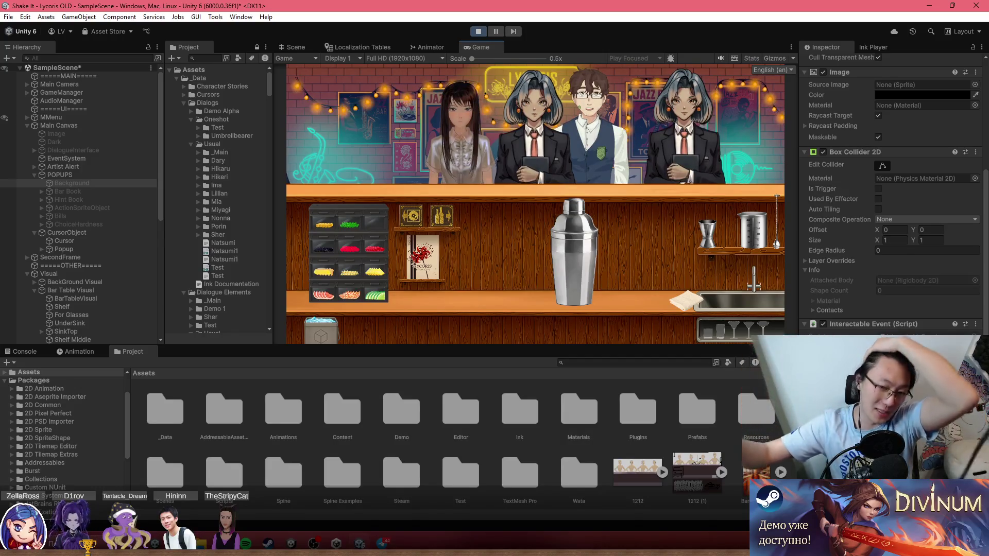
pyautogui.moveTo(583, 277)
pyautogui.mouseDown()
pyautogui.moveTo(591, 285)
pyautogui.moveTo(579, 264)
pyautogui.mouseUp()
pyautogui.click(422, 256)
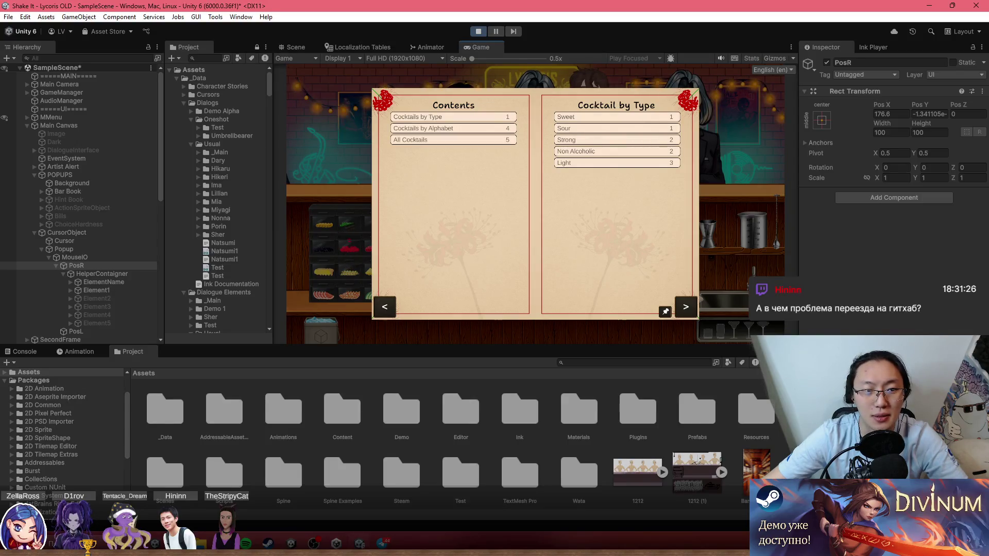
# Step: Stop the game, return to the Scene view, and set Main Canvas back to Screen Space - Overlay
pyautogui.click(477, 31)
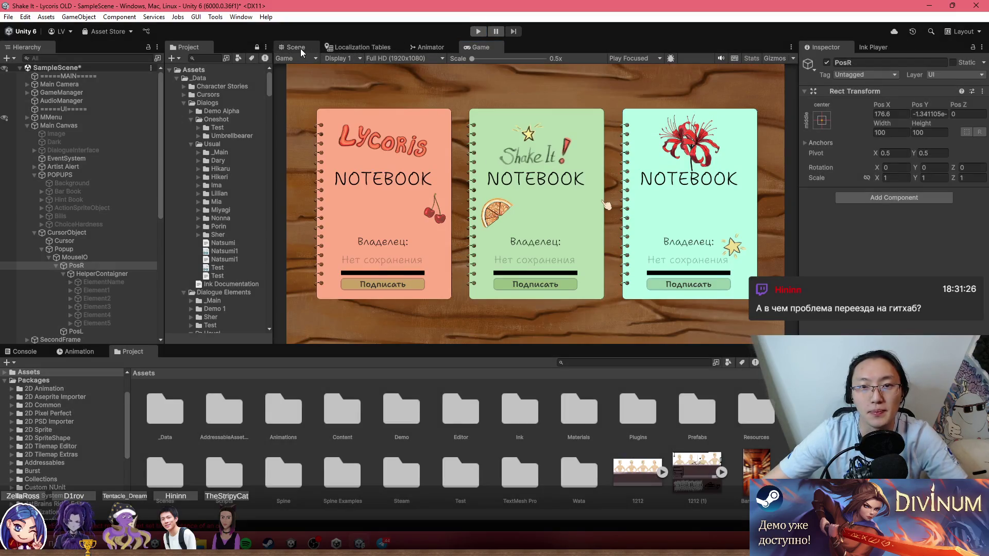
pyautogui.click(301, 48)
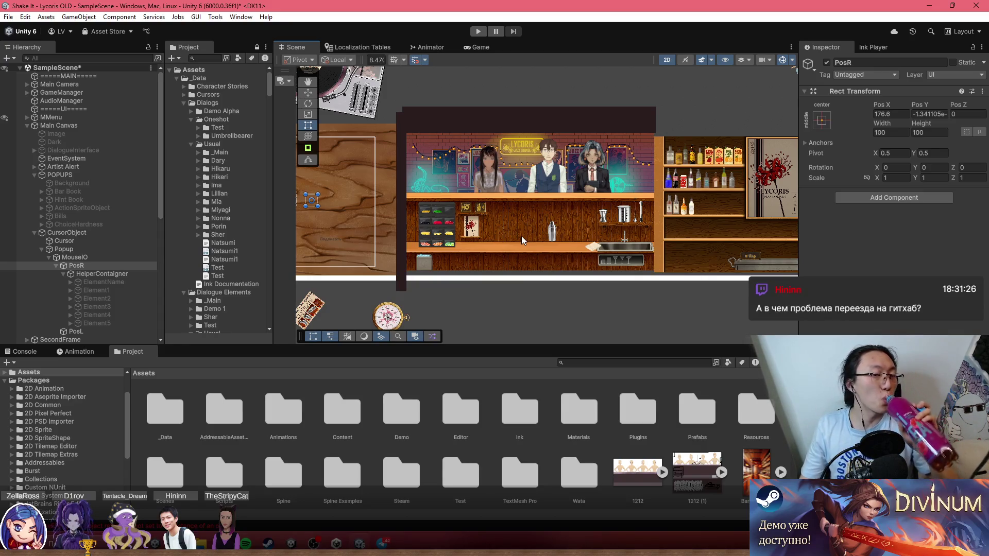
pyautogui.scroll(1, 561, 199)
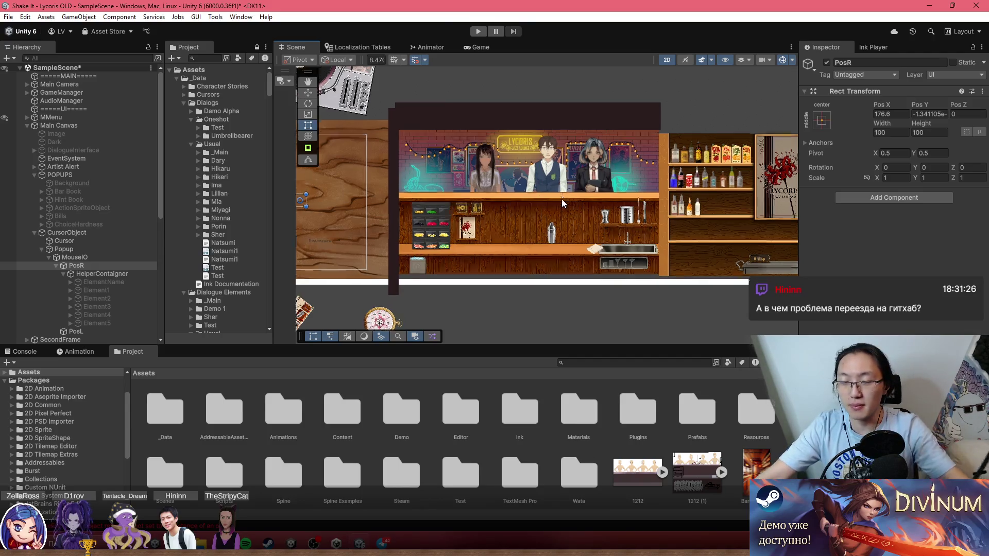
pyautogui.scroll(2, 542, 216)
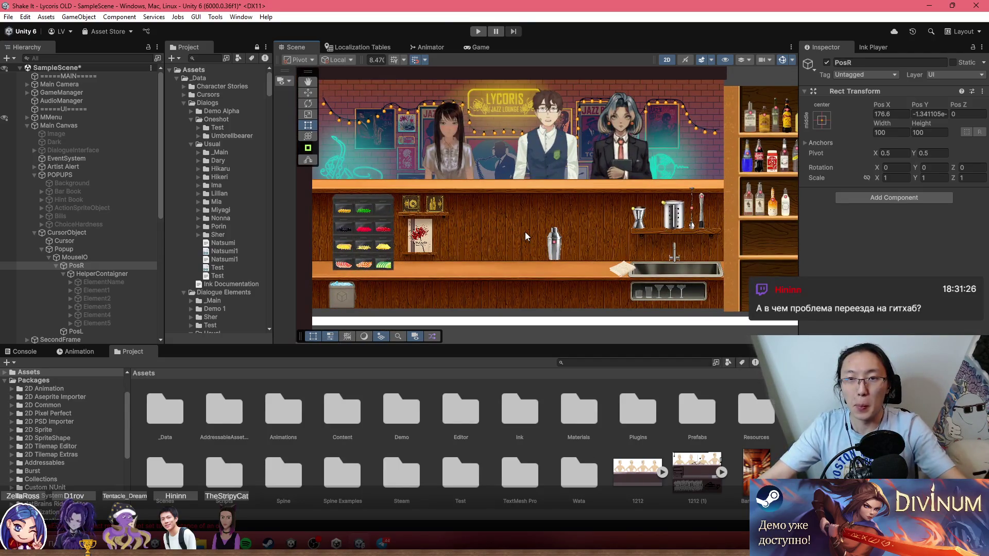
pyautogui.scroll(-5, 524, 232)
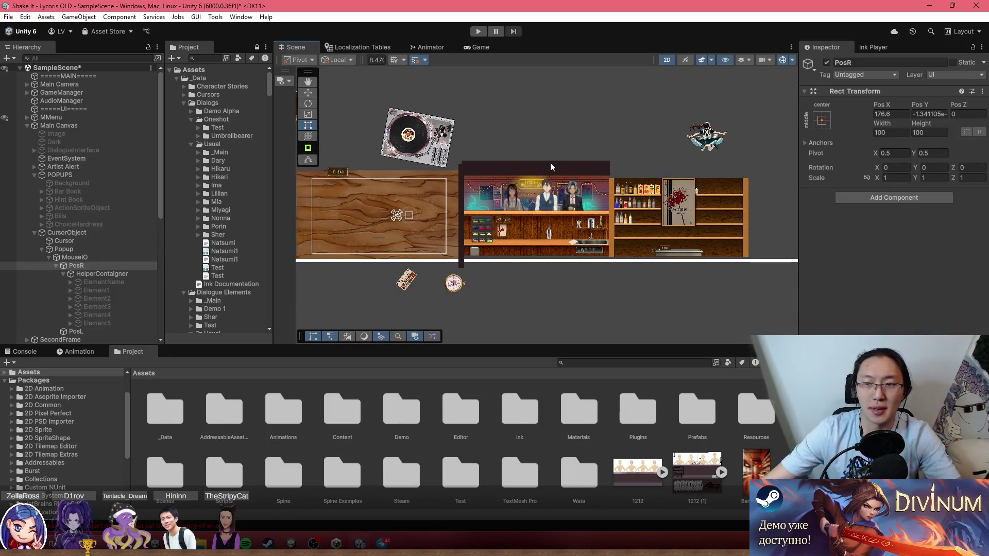
pyautogui.scroll(5, 531, 221)
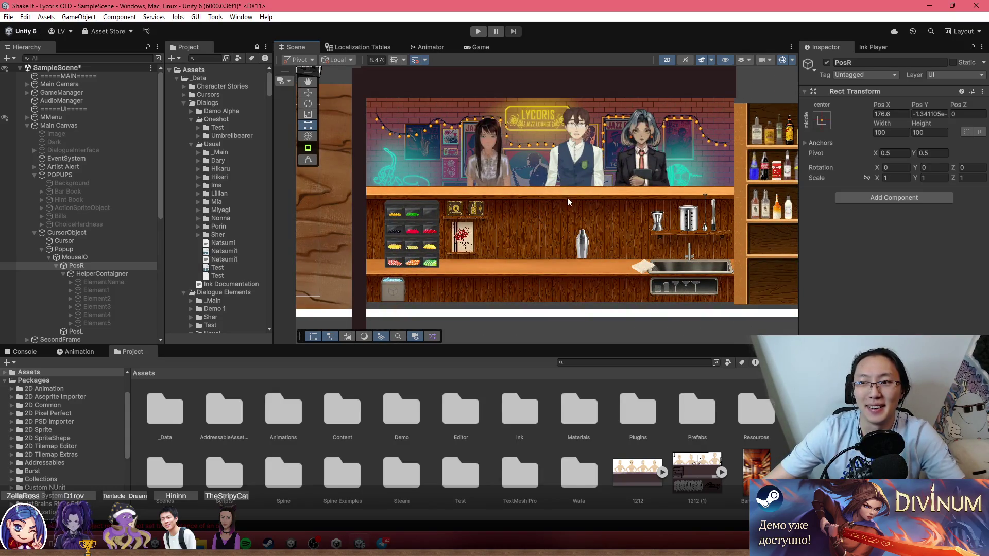
pyautogui.scroll(2, 564, 198)
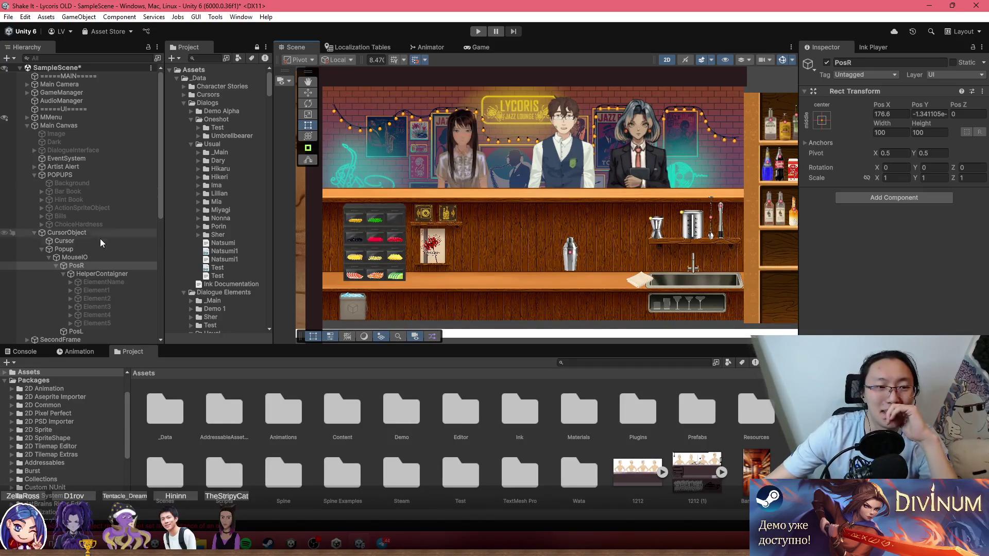
pyautogui.click(98, 127)
pyautogui.click(932, 215)
pyautogui.click(924, 228)
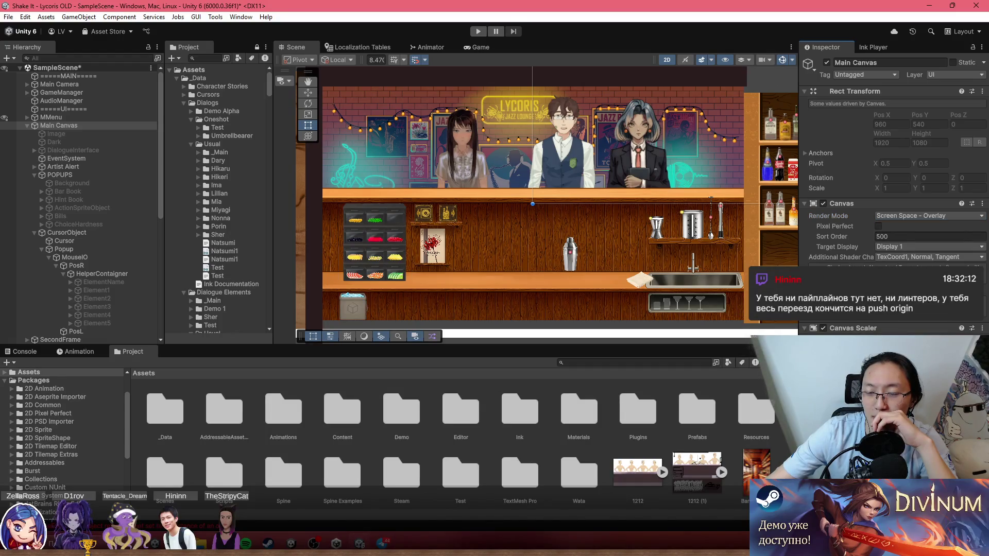
pyautogui.click(882, 258)
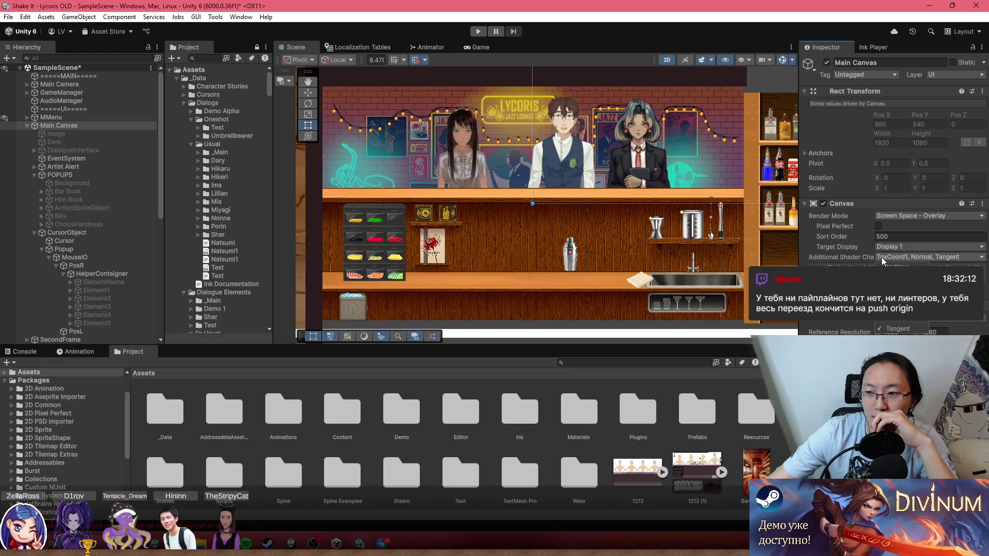
pyautogui.click(897, 329)
pyautogui.click(898, 328)
pyautogui.click(906, 319)
pyautogui.click(906, 319)
pyautogui.click(906, 319)
pyautogui.click(907, 319)
pyautogui.press('Escape')
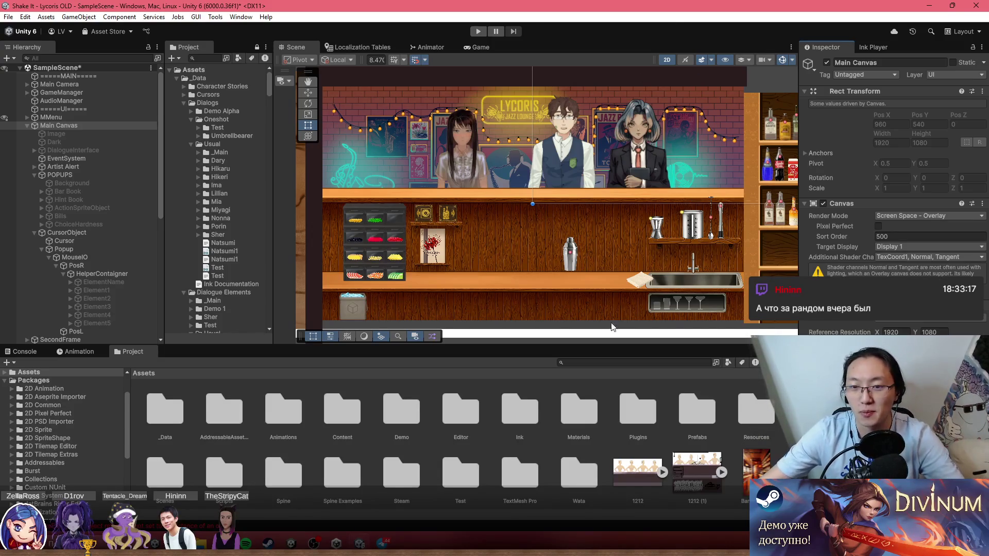
pyautogui.scroll(4, 606, 255)
pyautogui.moveTo(561, 244)
pyautogui.mouseDown()
pyautogui.moveTo(472, 246)
pyautogui.moveTo(450, 220)
pyautogui.moveTo(648, 165)
pyautogui.moveTo(508, 190)
pyautogui.mouseUp()
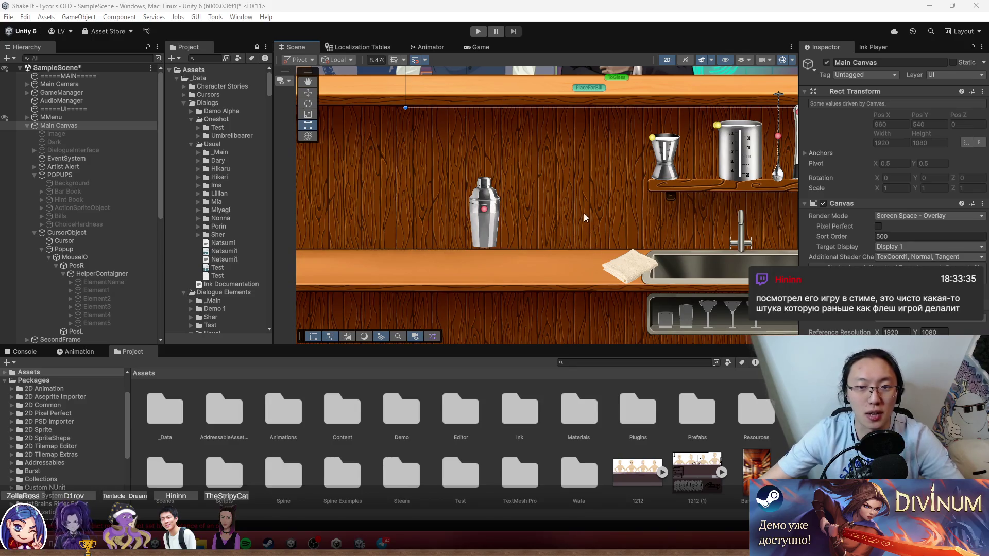
pyautogui.scroll(5, 589, 218)
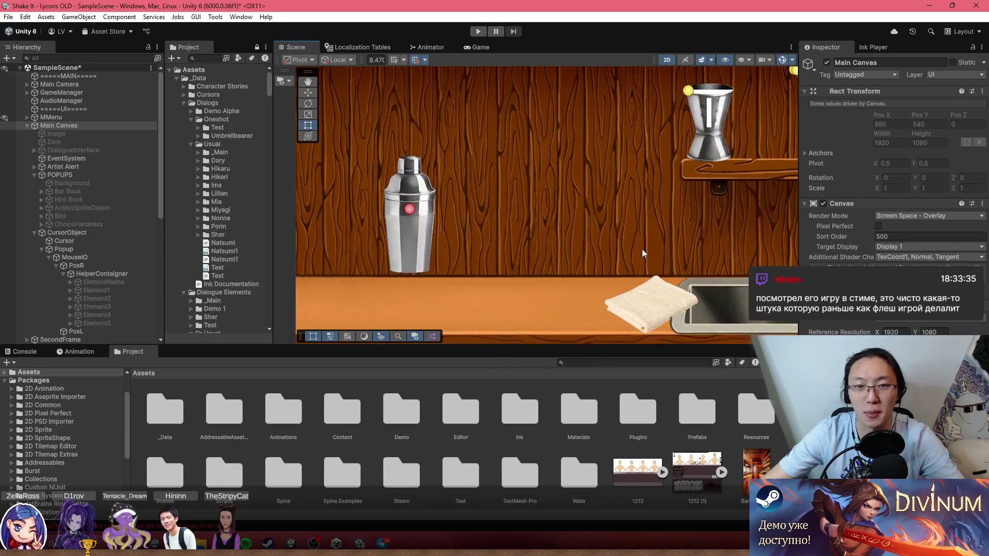
pyautogui.scroll(10, 599, 246)
pyautogui.scroll(-10, 567, 261)
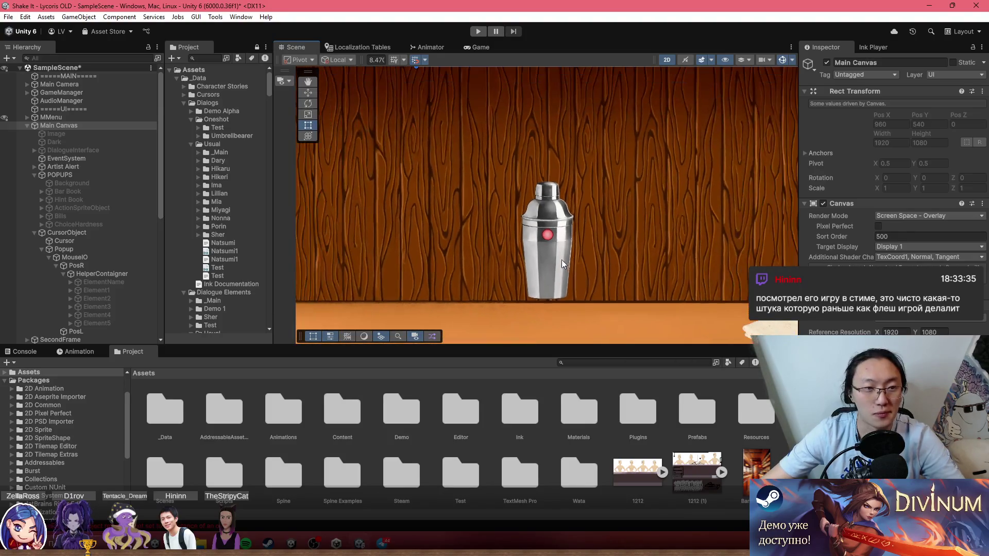
pyautogui.scroll(-10, 546, 256)
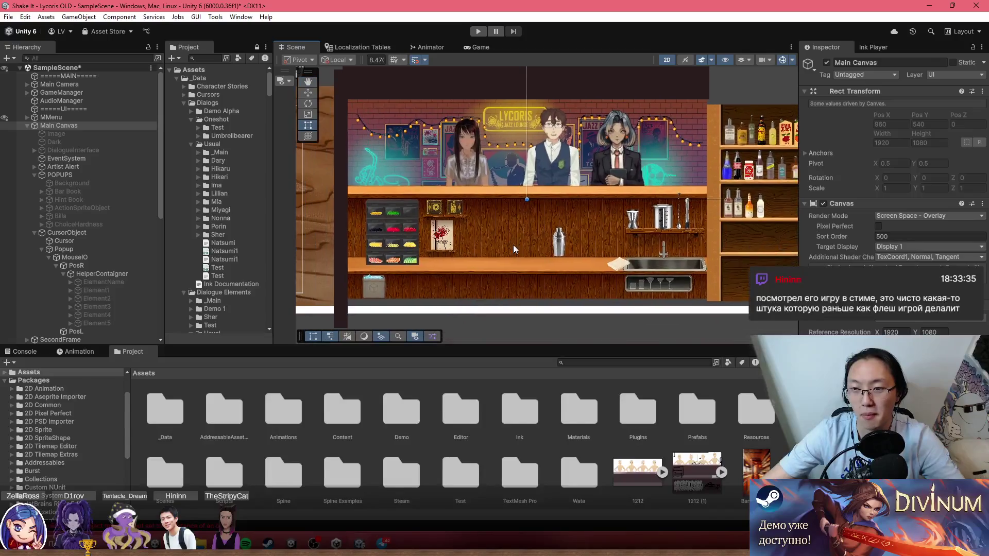
pyautogui.scroll(-3, 513, 250)
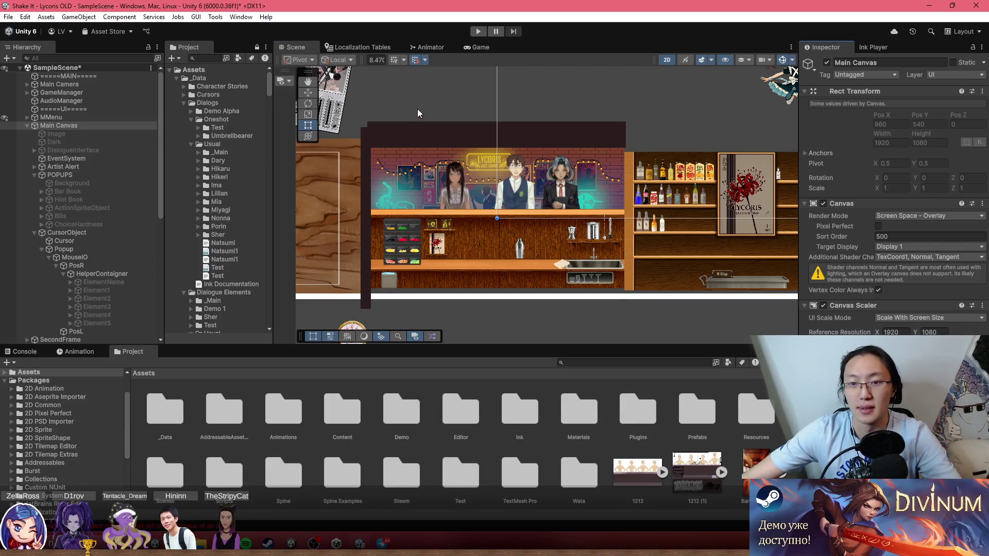
# Step: Zoom and pan the Scene view to the bar, then open the right-click editing menu on it
pyautogui.scroll(3, 422, 134)
pyautogui.scroll(2, 515, 196)
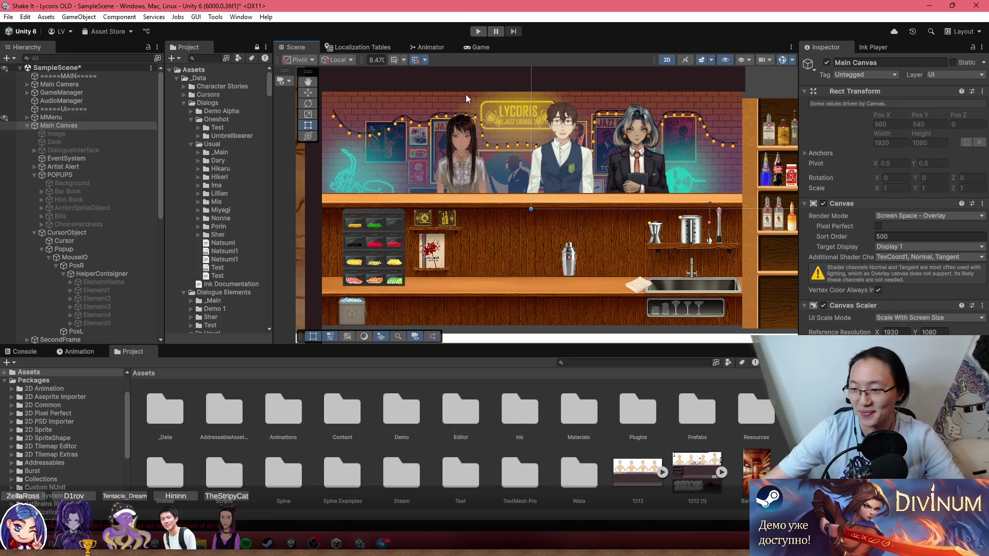
pyautogui.moveTo(621, 251); pyautogui.dragTo(498, 222)
pyautogui.rightClick(498, 222)
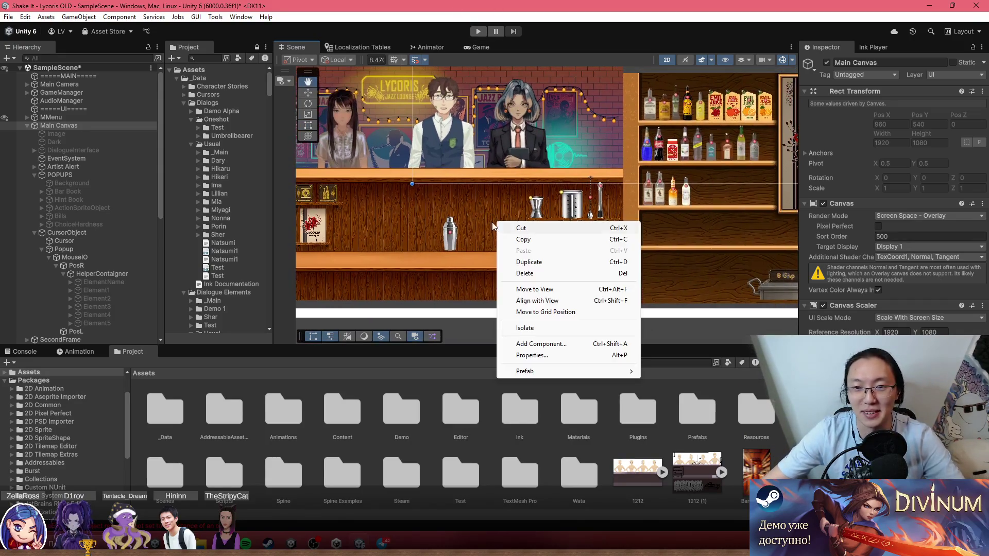
# Step: Dismiss the menu and select the cocktail shaker to show ShakerSprite's Sprite Renderer and Polygon Collider 2D
pyautogui.click(457, 206)
pyautogui.scroll(-5, 567, 223)
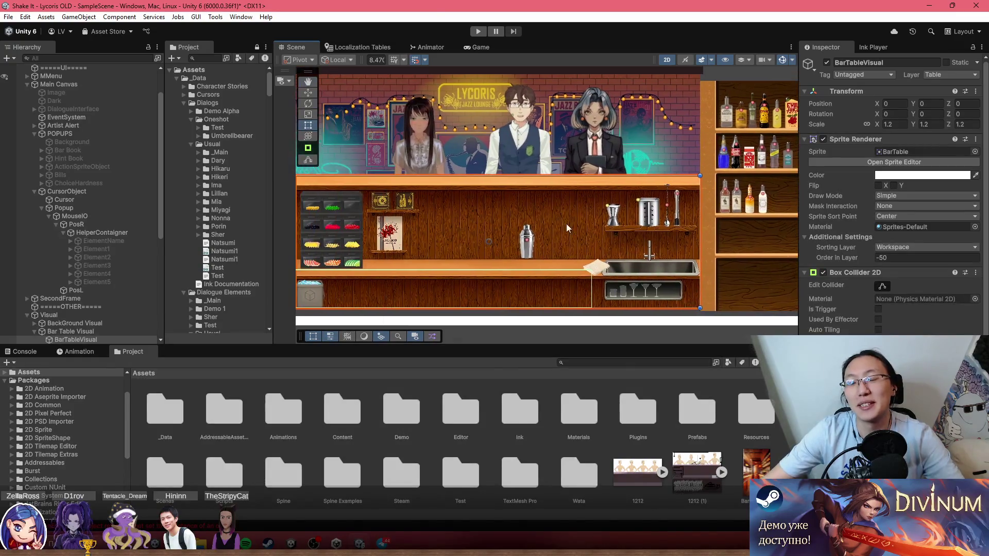
pyautogui.scroll(3, 502, 233)
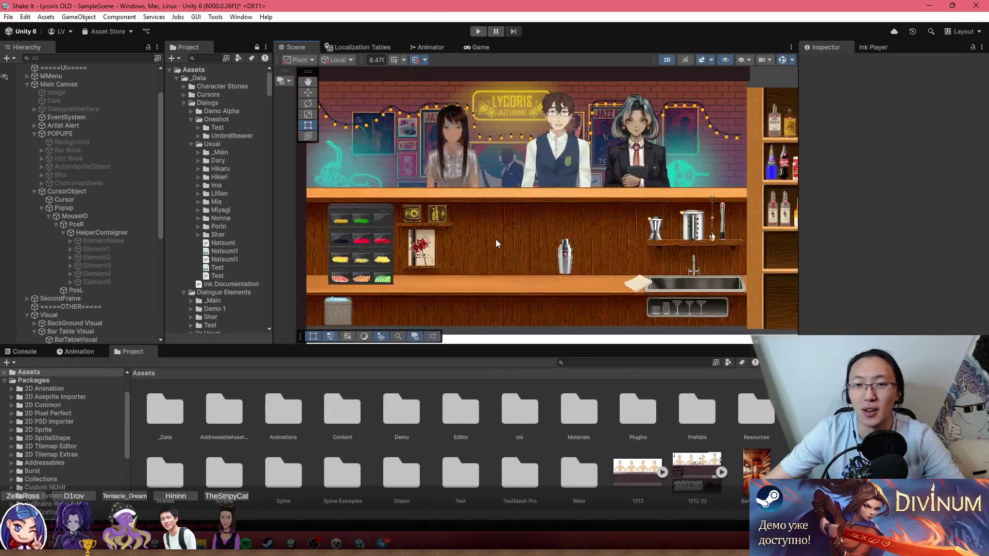
pyautogui.scroll(2, 496, 238)
pyautogui.scroll(-4, 552, 245)
pyautogui.scroll(2, 581, 251)
pyautogui.scroll(3, 560, 257)
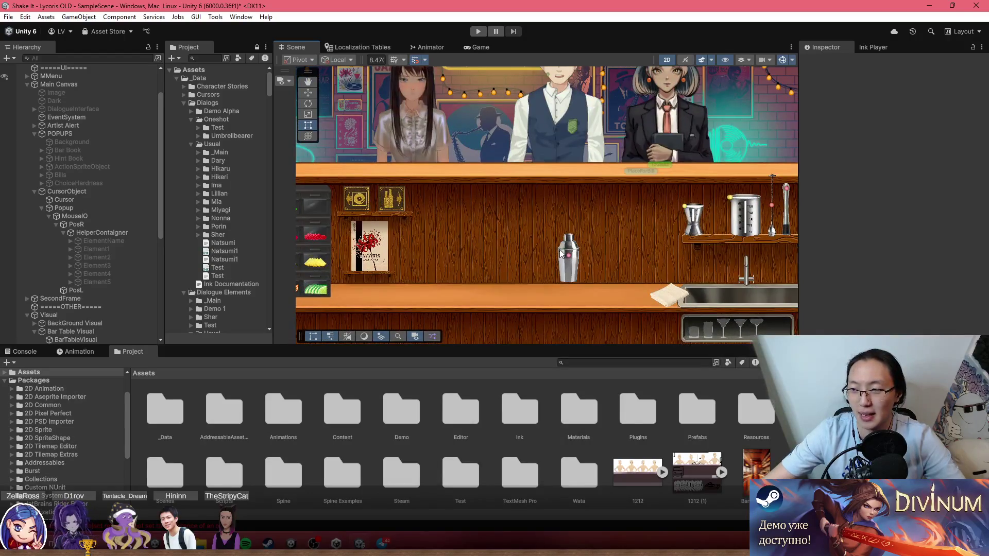
pyautogui.scroll(-2, 577, 255)
pyautogui.click(576, 254)
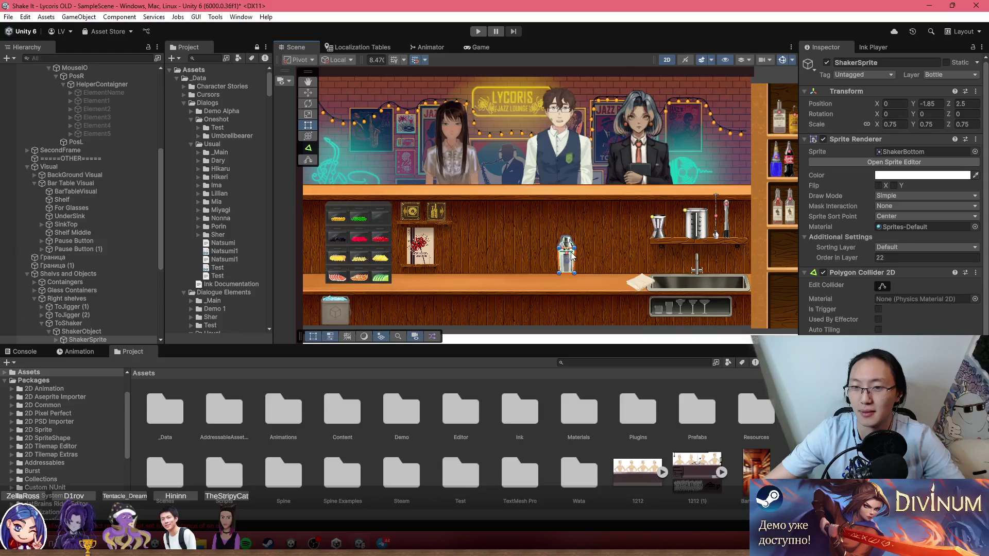
pyautogui.scroll(-2, 618, 245)
pyautogui.scroll(-1, 621, 245)
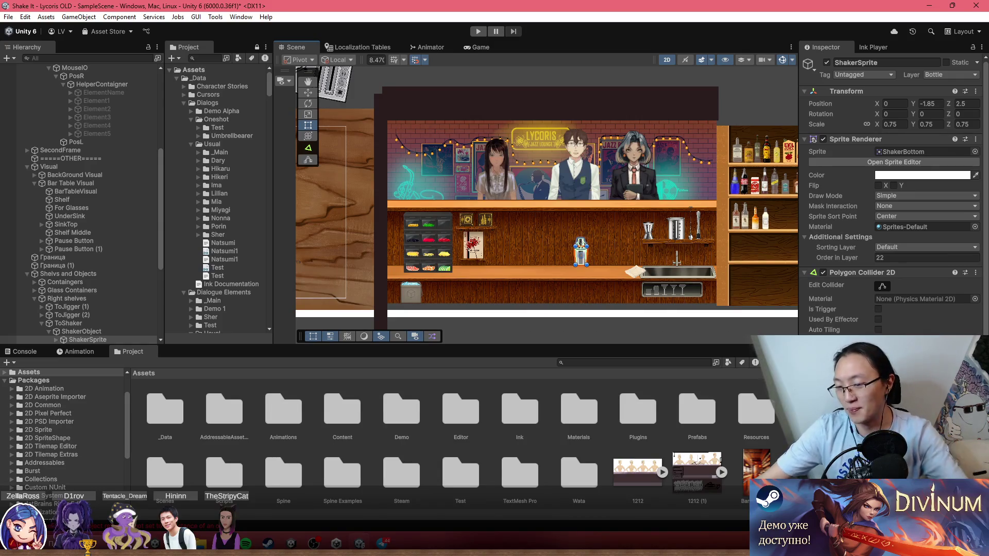
pyautogui.press('super+n')
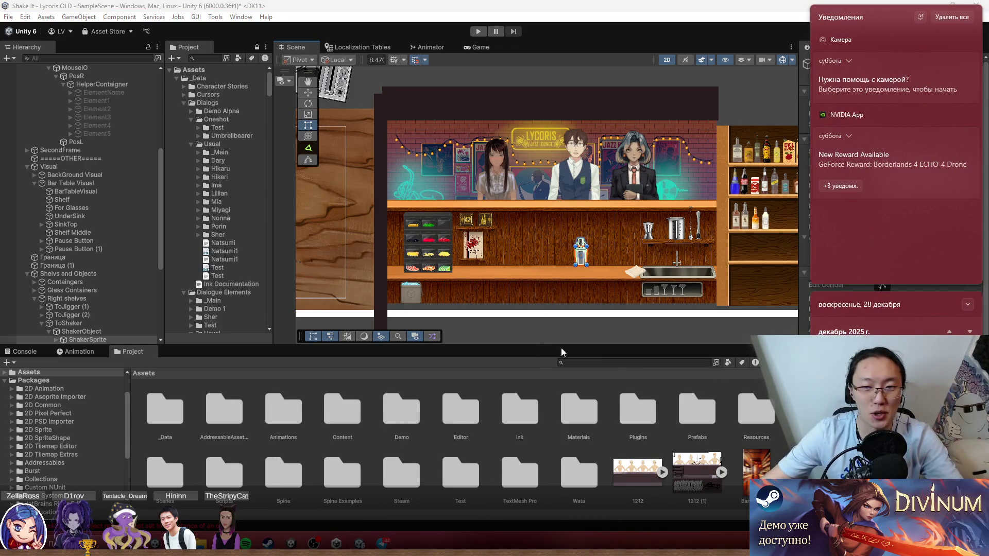
pyautogui.click(656, 376)
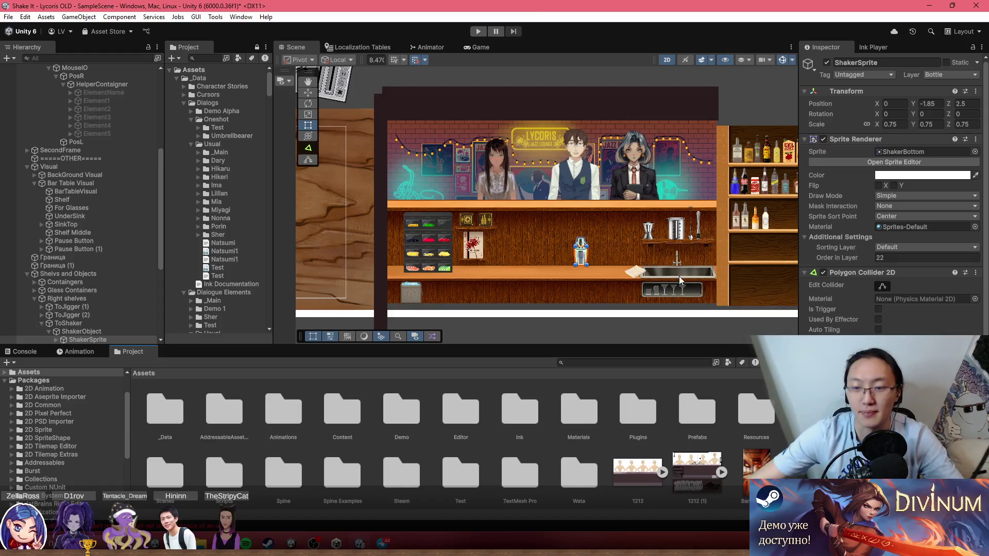
pyautogui.scroll(-4, 619, 255)
pyautogui.scroll(5, 619, 253)
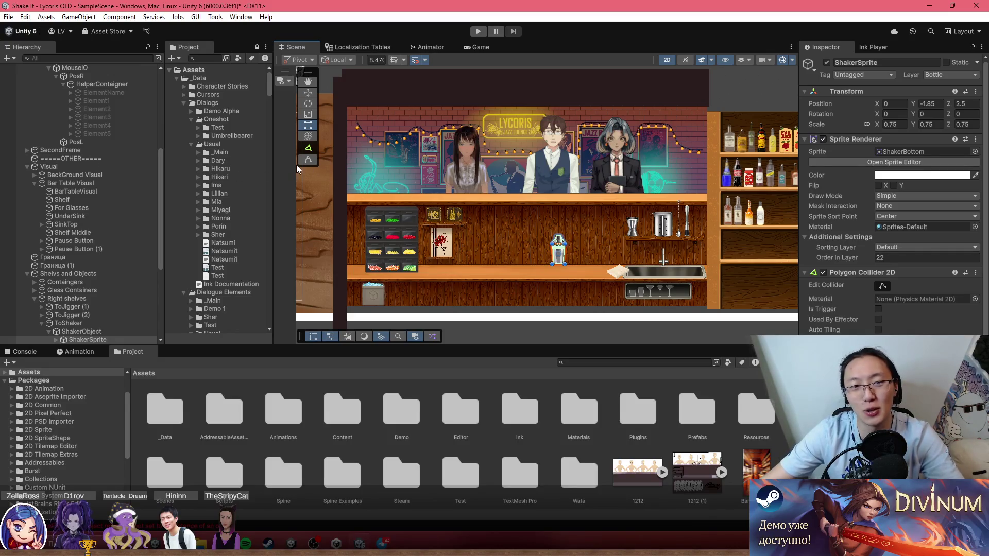
pyautogui.moveTo(273, 172); pyautogui.dragTo(293, 162)
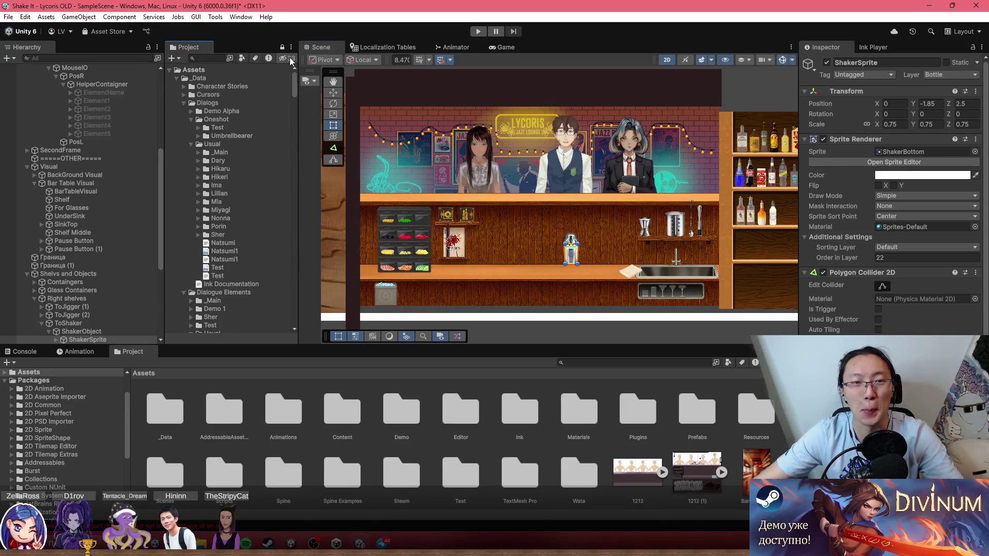
# Step: Zoom and pan the Scene view until the cocktail shaker and its collider outline fill the view
pyautogui.moveTo(292, 84)
pyautogui.mouseDown()
pyautogui.moveTo(313, 188)
pyautogui.moveTo(325, 78)
pyautogui.mouseUp()
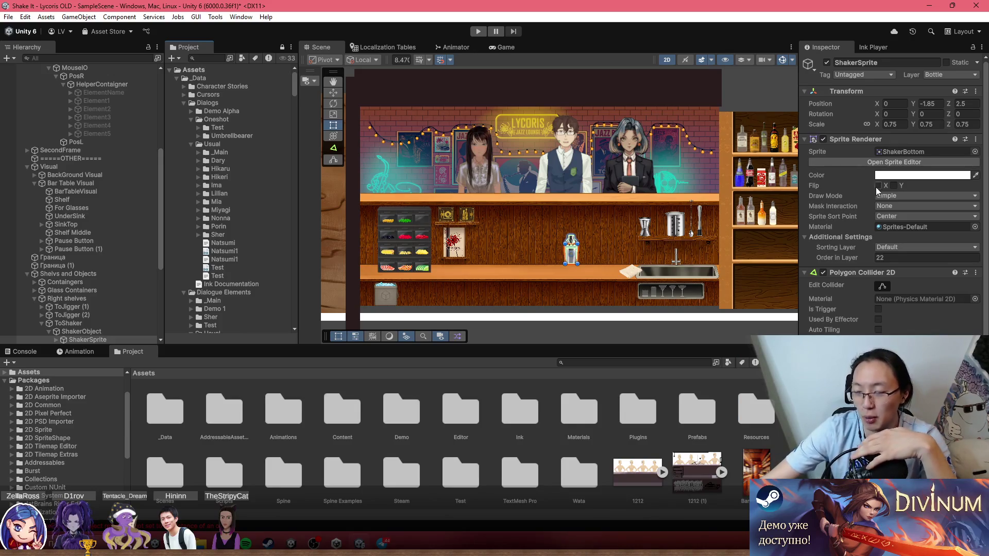
pyautogui.scroll(1, 582, 178)
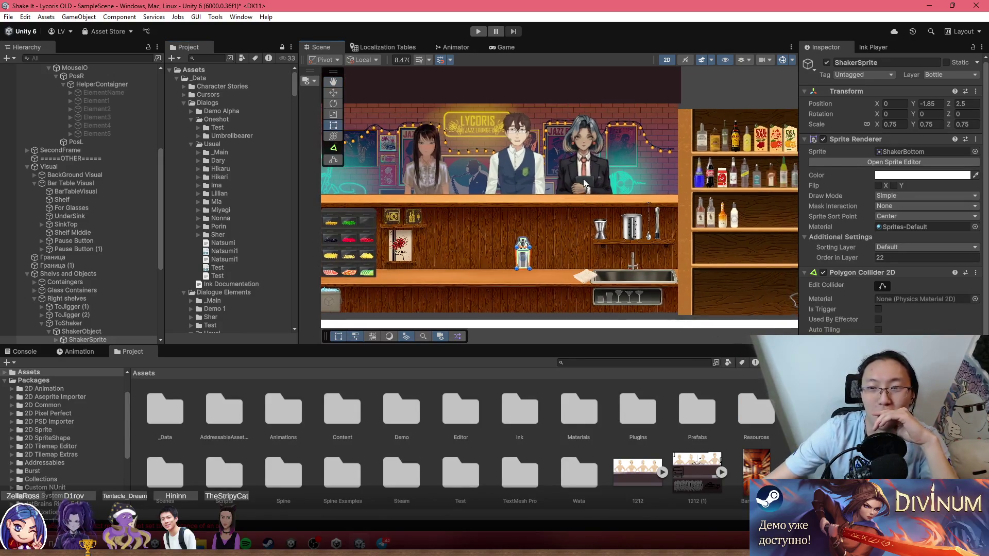
pyautogui.scroll(1, 583, 178)
pyautogui.scroll(3, 670, 159)
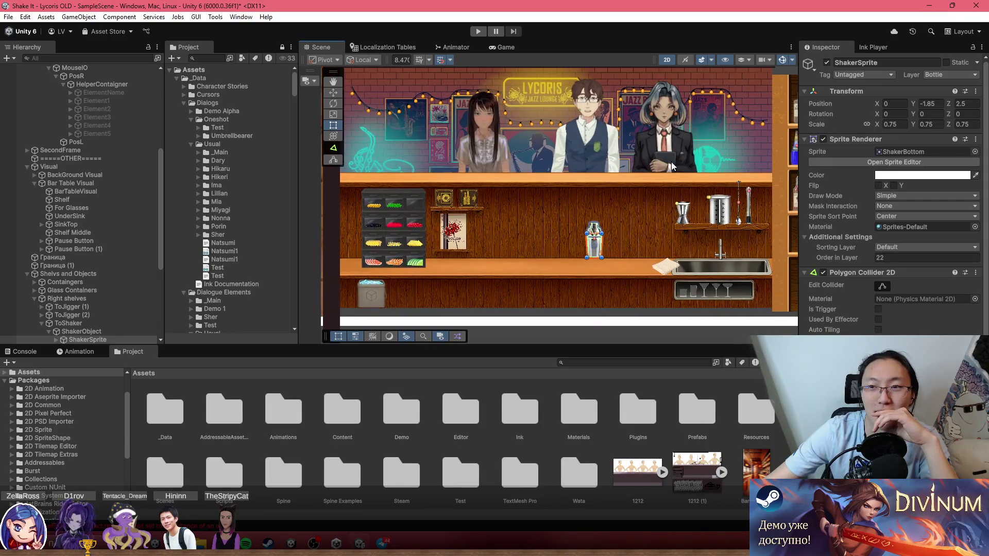
pyautogui.scroll(2, 672, 164)
pyautogui.moveTo(672, 165); pyautogui.dragTo(692, 187)
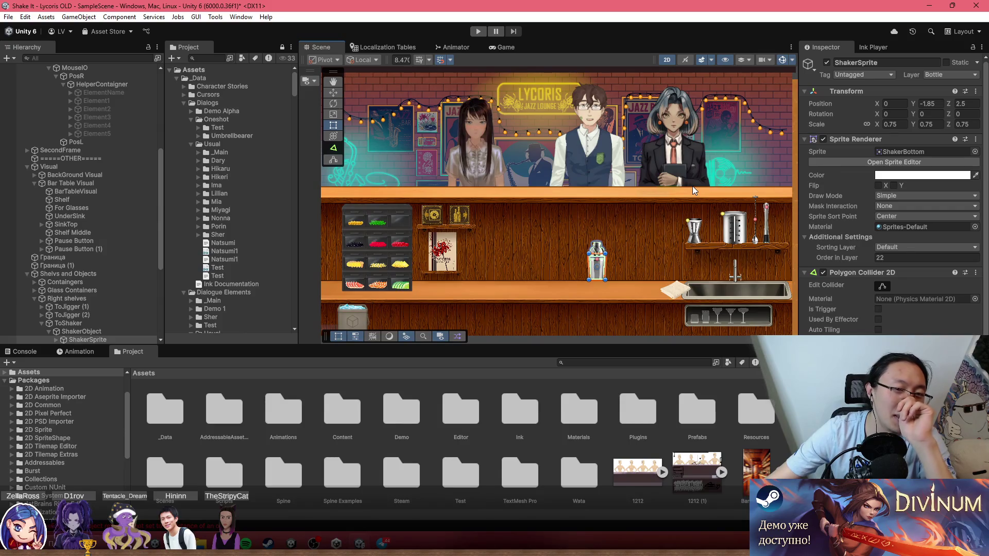
pyautogui.moveTo(679, 187); pyautogui.dragTo(666, 186)
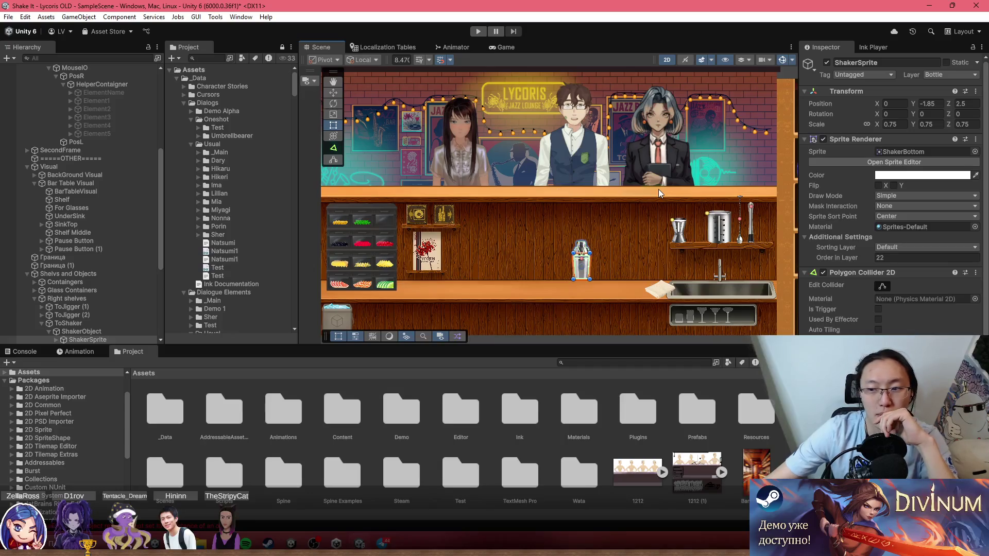
pyautogui.scroll(5, 607, 252)
pyautogui.moveTo(612, 245)
pyautogui.mouseDown()
pyautogui.moveTo(416, 168)
pyautogui.moveTo(519, 209)
pyautogui.mouseUp()
pyautogui.scroll(2, 649, 254)
pyautogui.scroll(1, 592, 283)
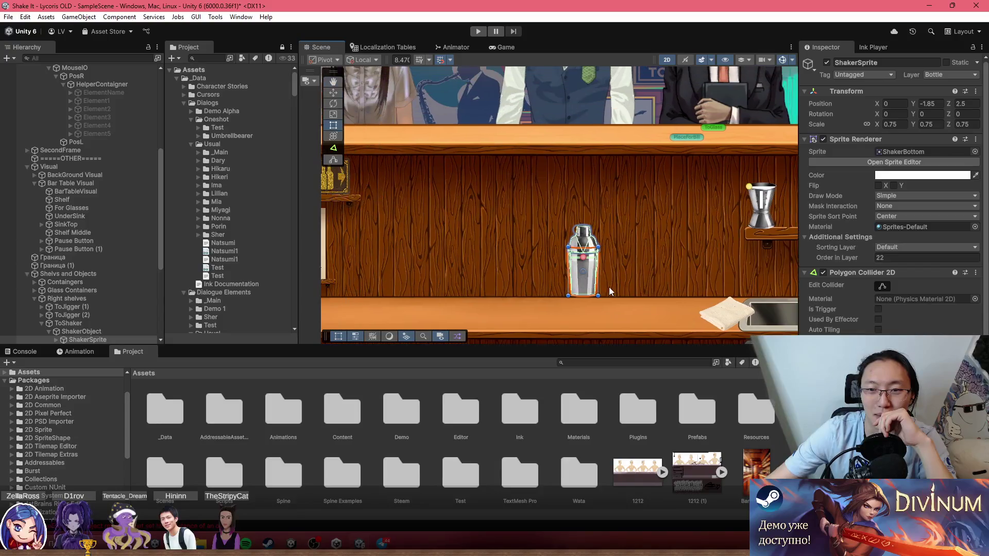
pyautogui.scroll(4, 618, 226)
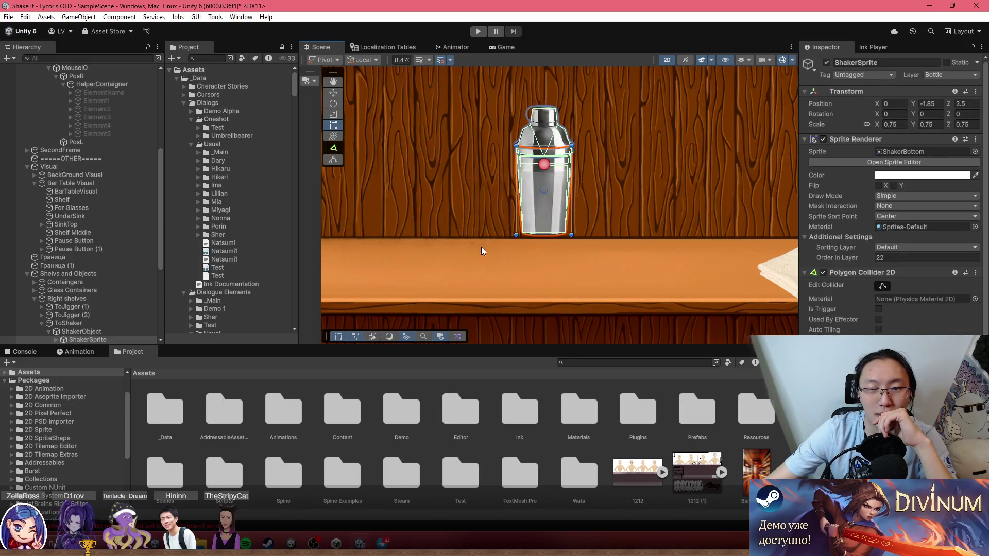
# Step: Inspect ToShaker, reselect ShakerSprite and frame it with F, then zoom back out
pyautogui.click(97, 326)
pyautogui.click(90, 339)
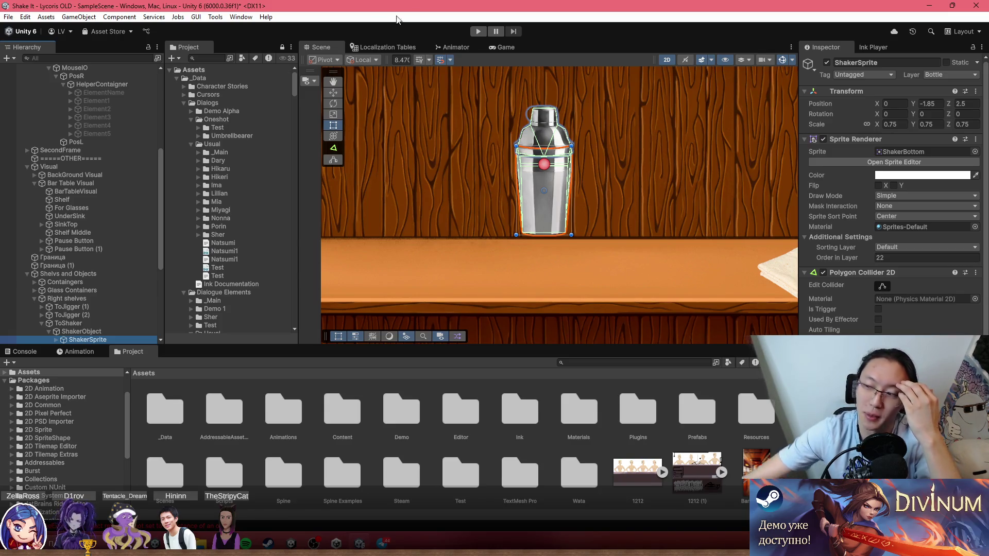
pyautogui.scroll(-2, 644, 234)
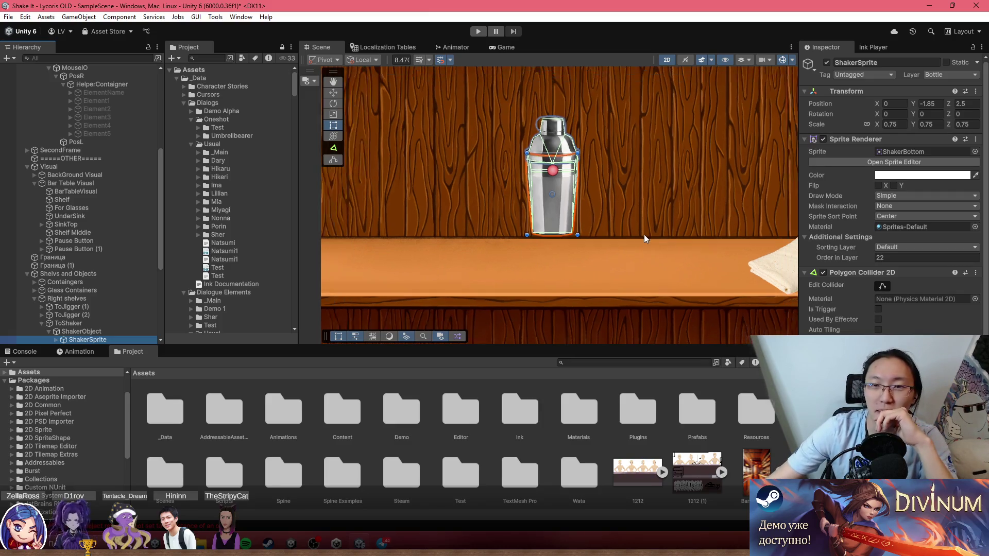
pyautogui.scroll(-1, 847, 252)
pyautogui.scroll(1, 851, 260)
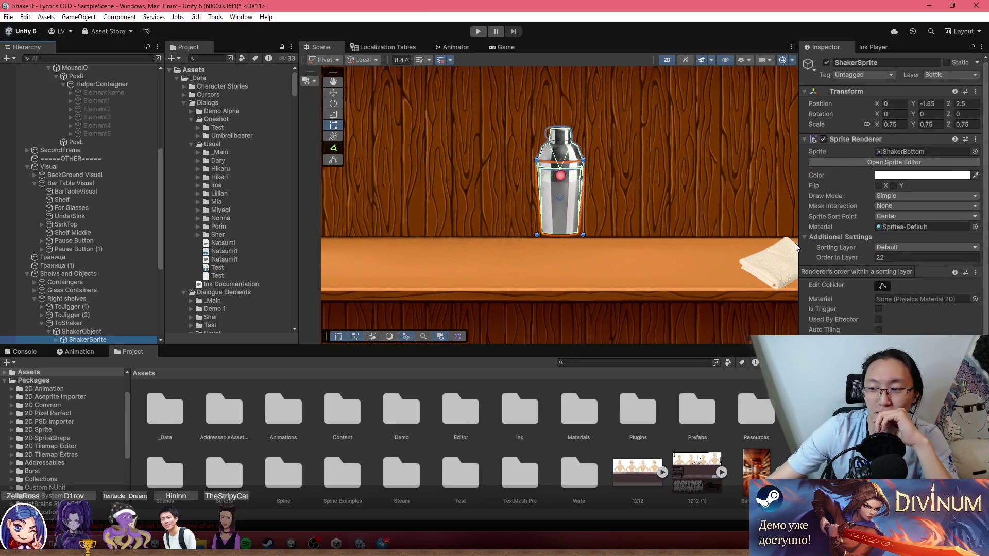
pyautogui.scroll(2, 453, 218)
pyautogui.press('f')
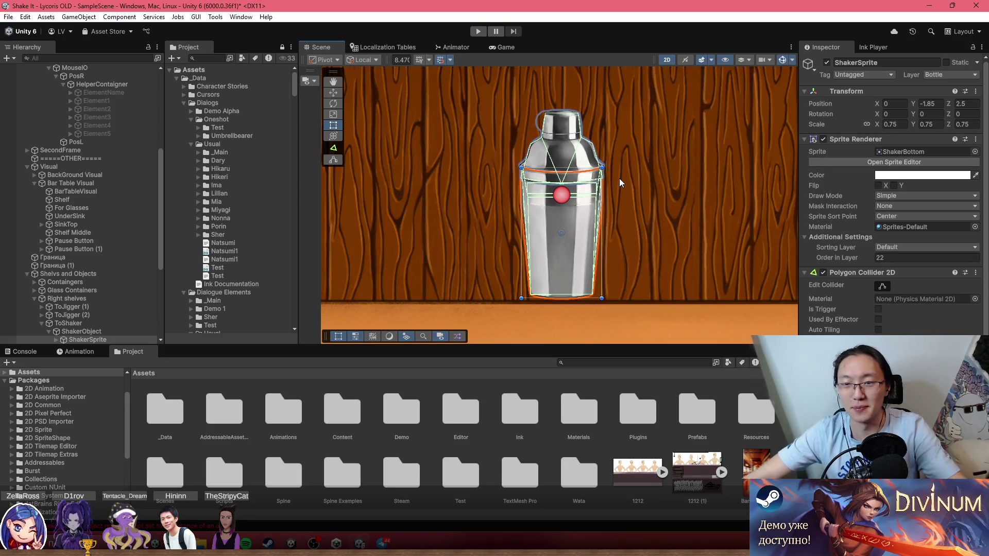
pyautogui.scroll(-3, 638, 183)
pyautogui.scroll(-5, 638, 184)
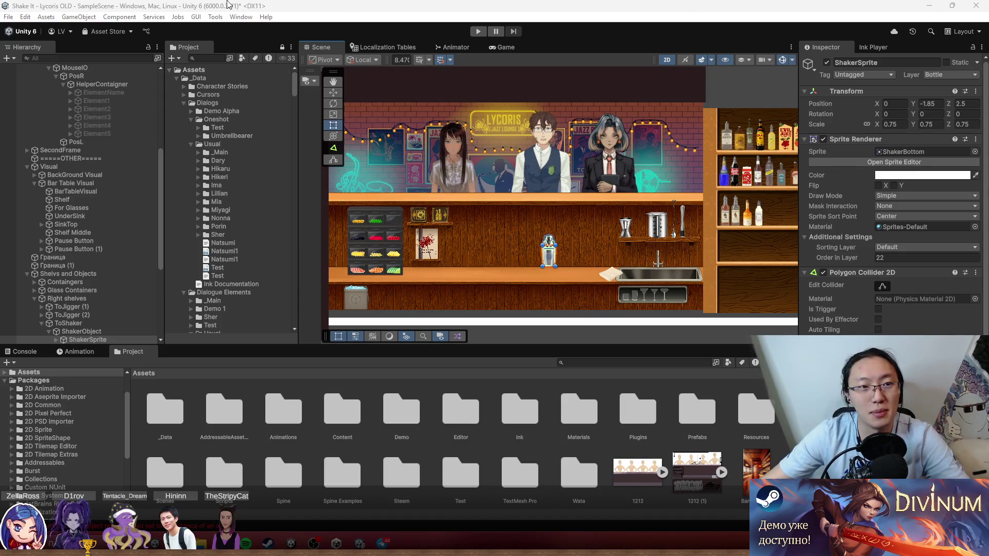
# Step: Expand Element3 and NameElement in the Hierarchy and inspect NameElement's Image child
pyautogui.click(93, 125)
pyautogui.click(70, 117)
pyautogui.click(97, 125)
pyautogui.click(78, 125)
pyautogui.click(95, 136)
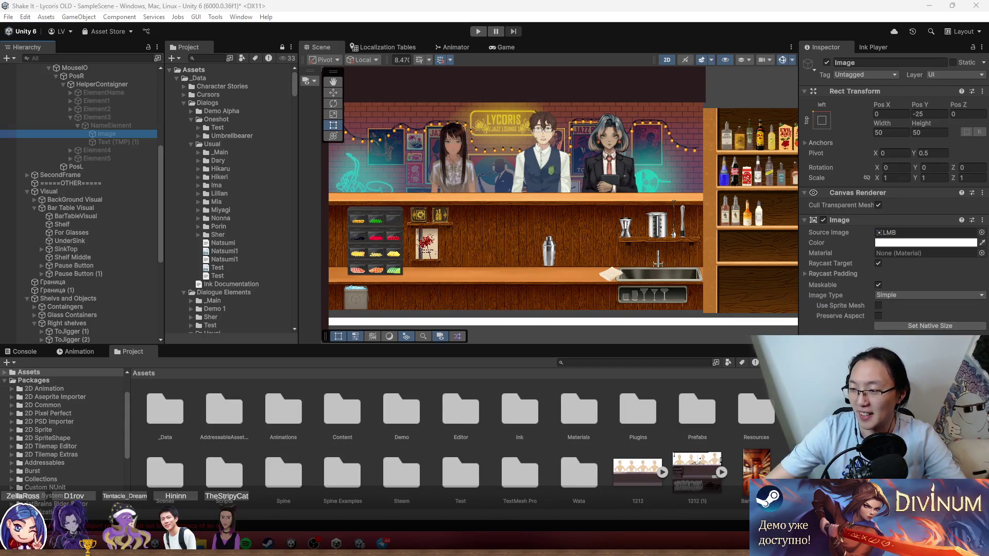
# Step: Bring up the Windows notification centre with Win+N
pyautogui.press('super+n')
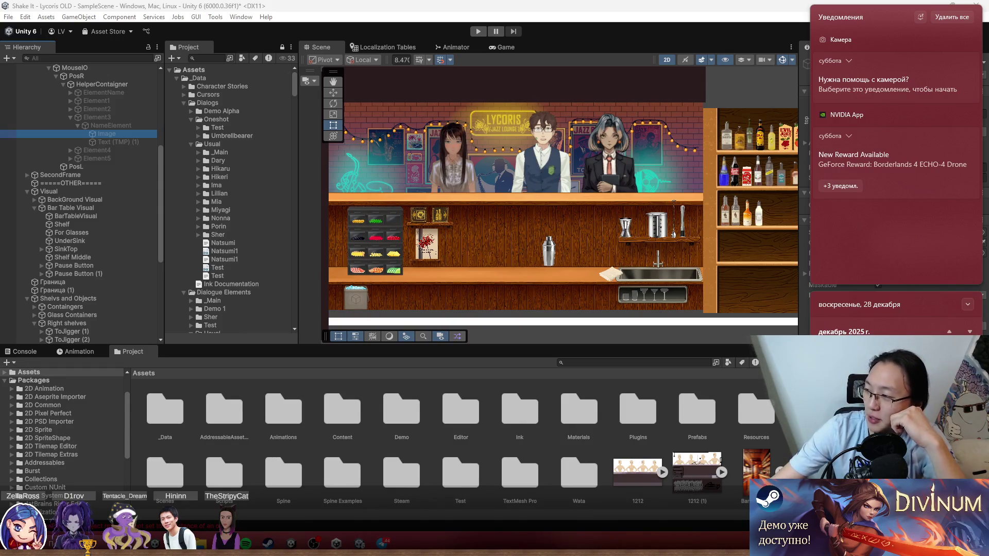
# Step: Close the notification centre and open the Scripts folder in the Project window
pyautogui.press('Escape')
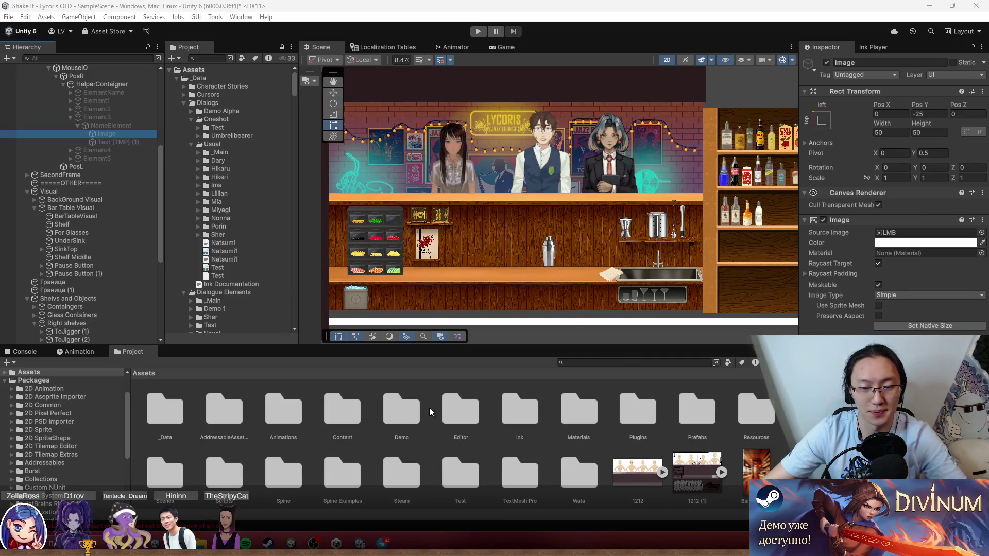
pyautogui.doubleClick(211, 476)
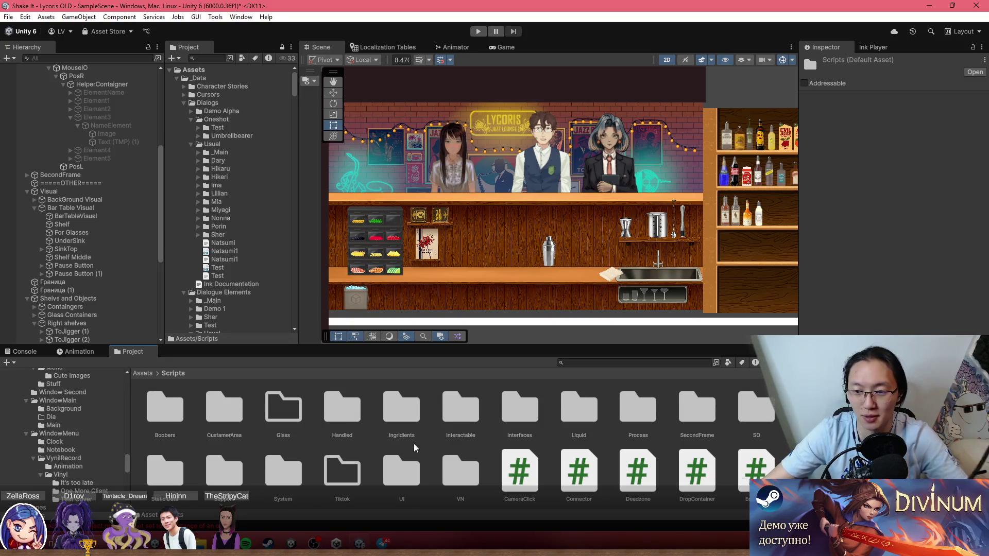
# Step: Look into the SO folder, return to Scripts, and open CameraClick.cs in Visual Studio
pyautogui.doubleClick(761, 420)
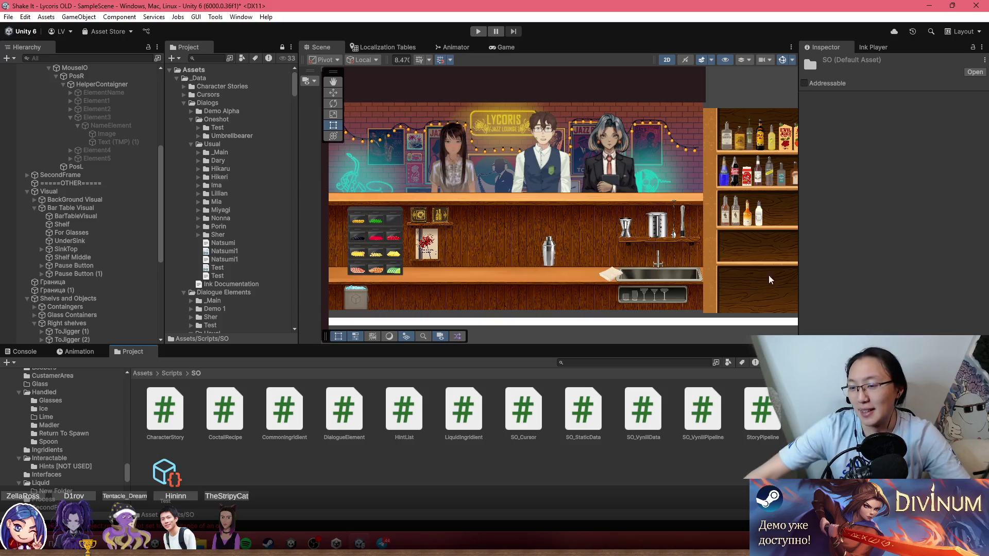
pyautogui.press('super+n')
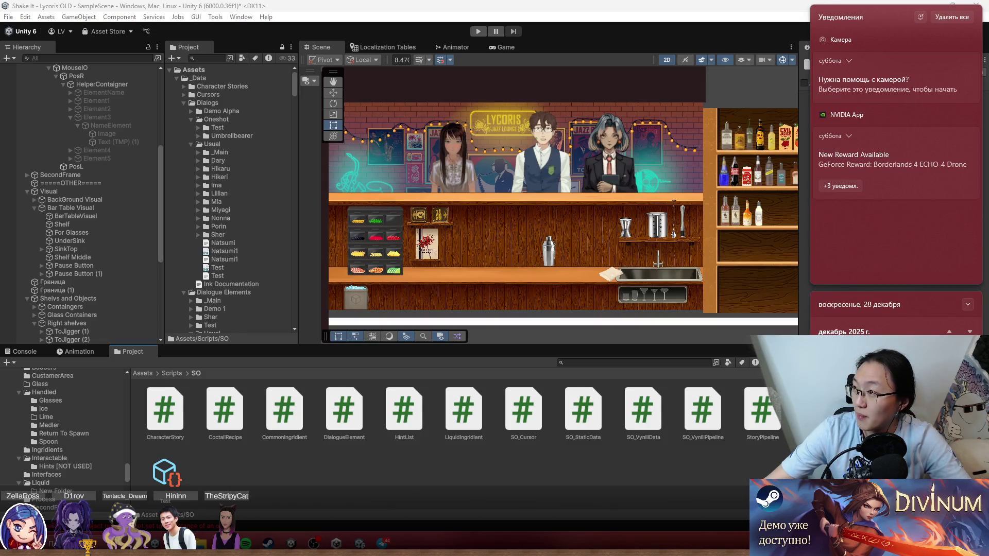
pyautogui.press('super+n')
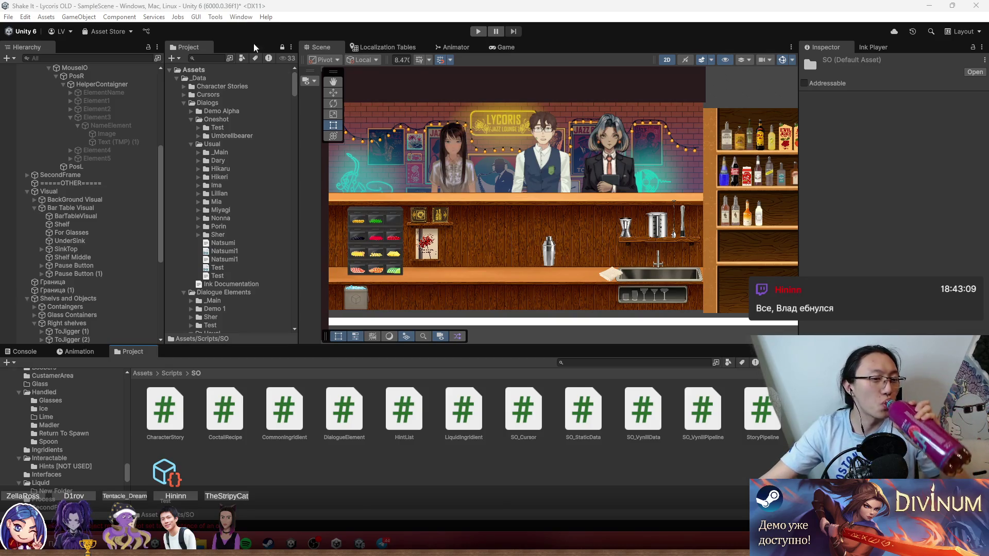
pyautogui.click(522, 467)
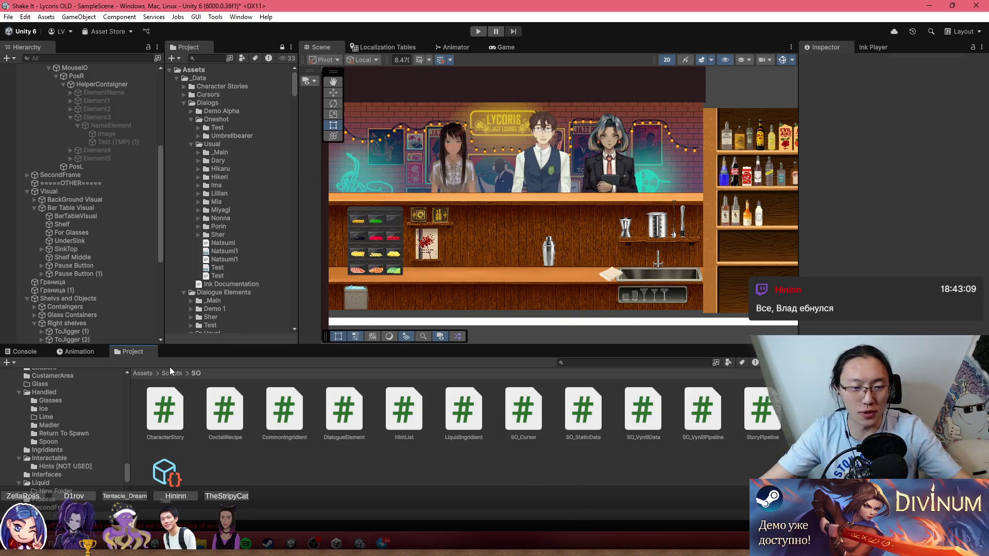
pyautogui.click(172, 373)
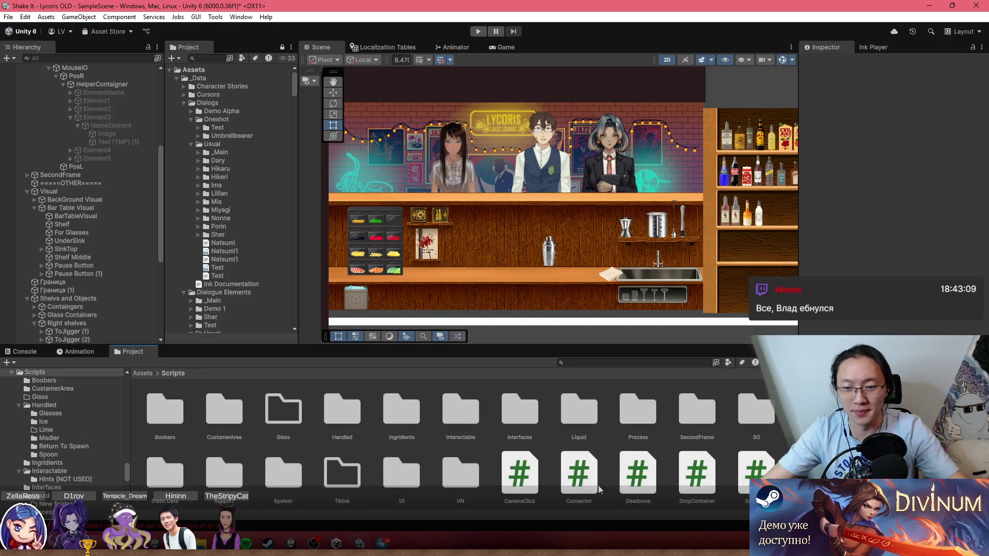
pyautogui.scroll(-1, 541, 463)
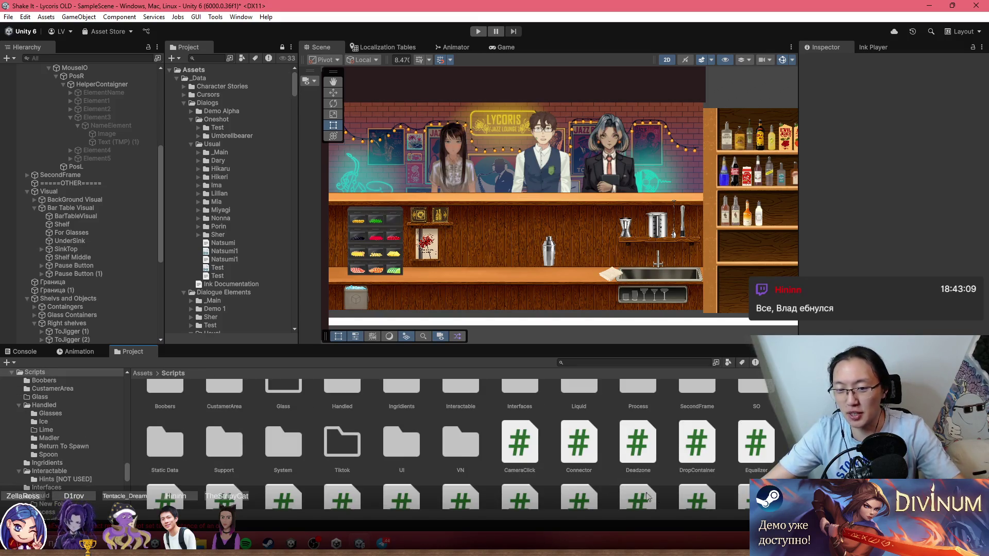
pyautogui.doubleClick(521, 449)
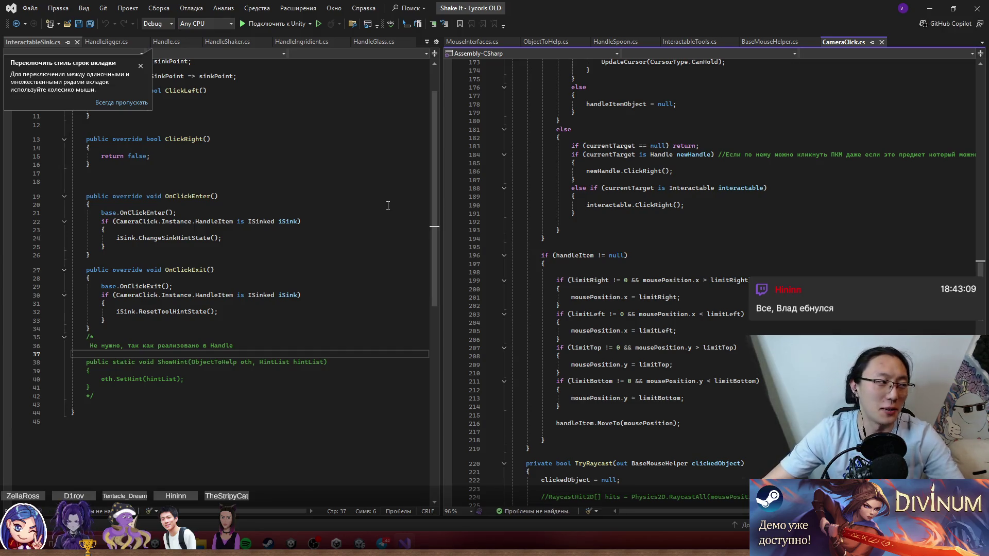
# Step: Dismiss the Visual Studio tab tip and load the Twitch homepage in the browser via 'tw'
pyautogui.scroll(2, 334, 193)
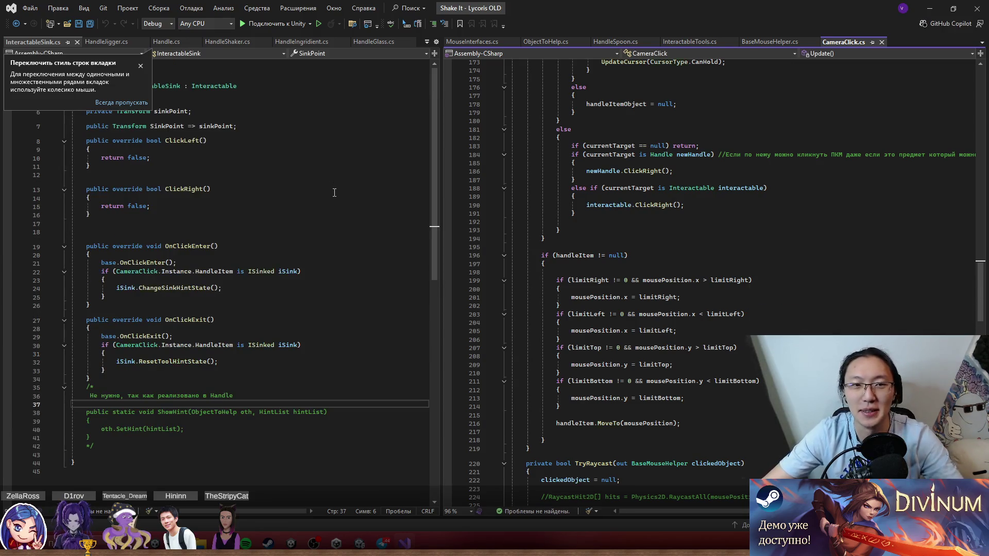
pyautogui.click(140, 66)
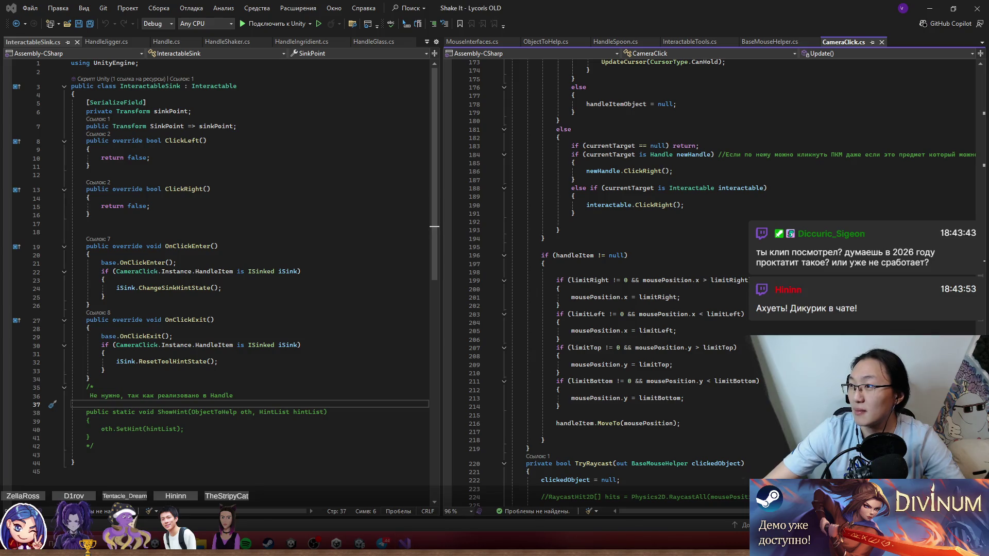
pyautogui.write('tw')
pyautogui.press('Return')
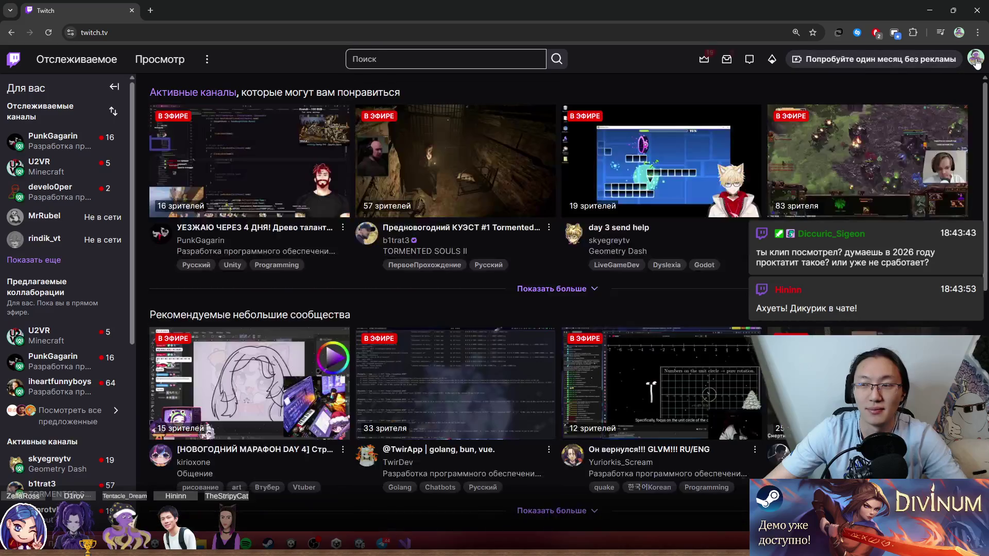
# Step: Go to your own Twitch channel page through the avatar menu's Канал item and scroll it
pyautogui.click(975, 58)
pyautogui.click(887, 123)
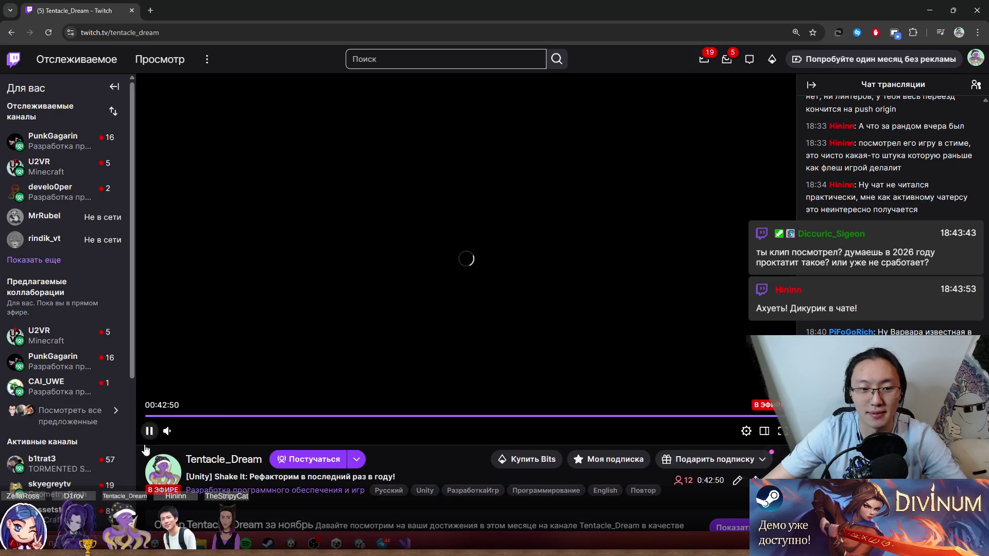
pyautogui.scroll(-8, 342, 451)
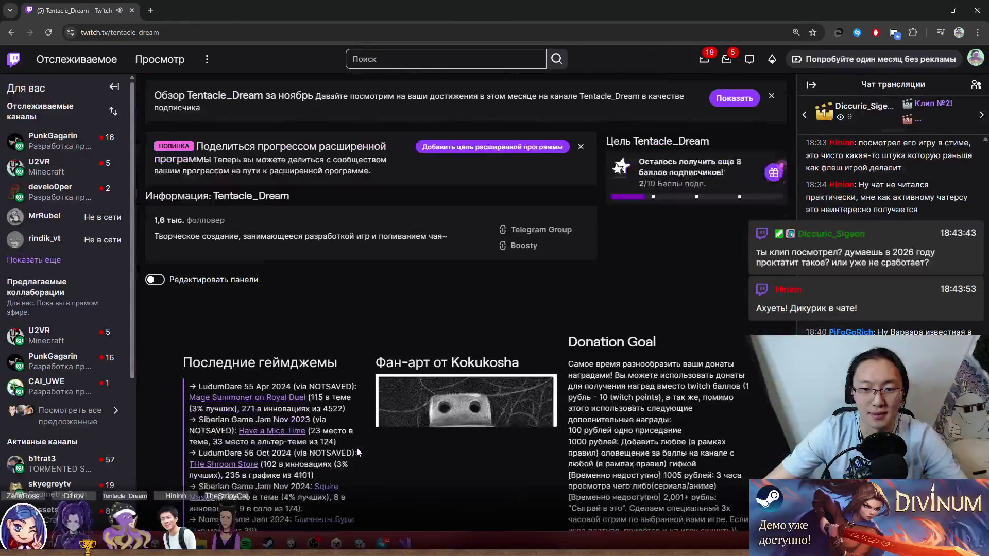
pyautogui.scroll(8, 374, 412)
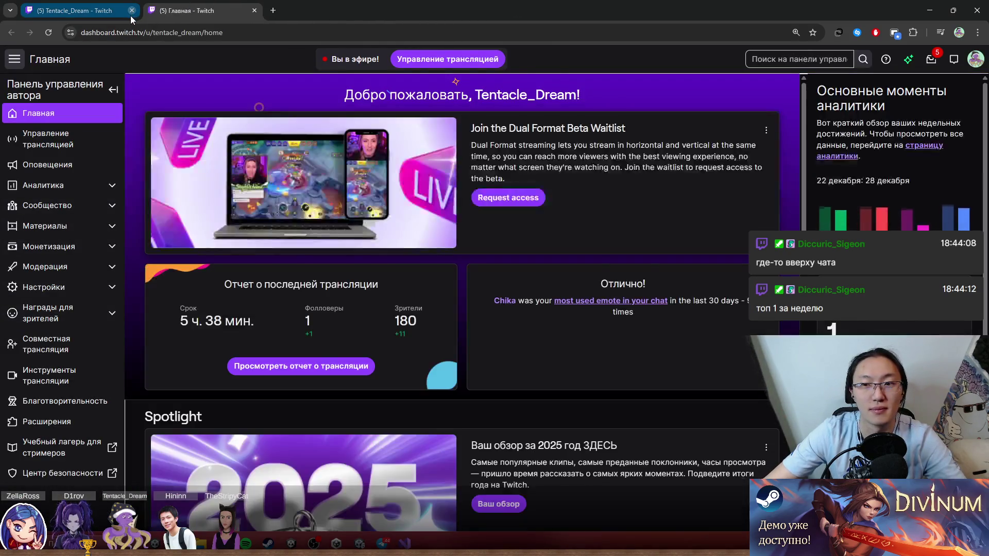
# Step: Close the channel page tab and open a second copy of the creator dashboard
pyautogui.click(132, 11)
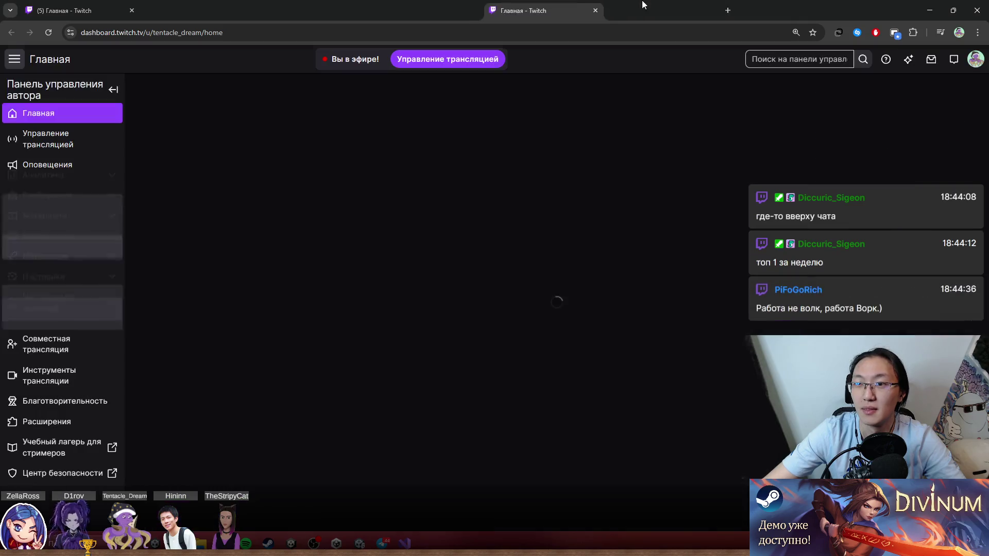
pyautogui.moveTo(536, 11); pyautogui.dragTo(201, 10)
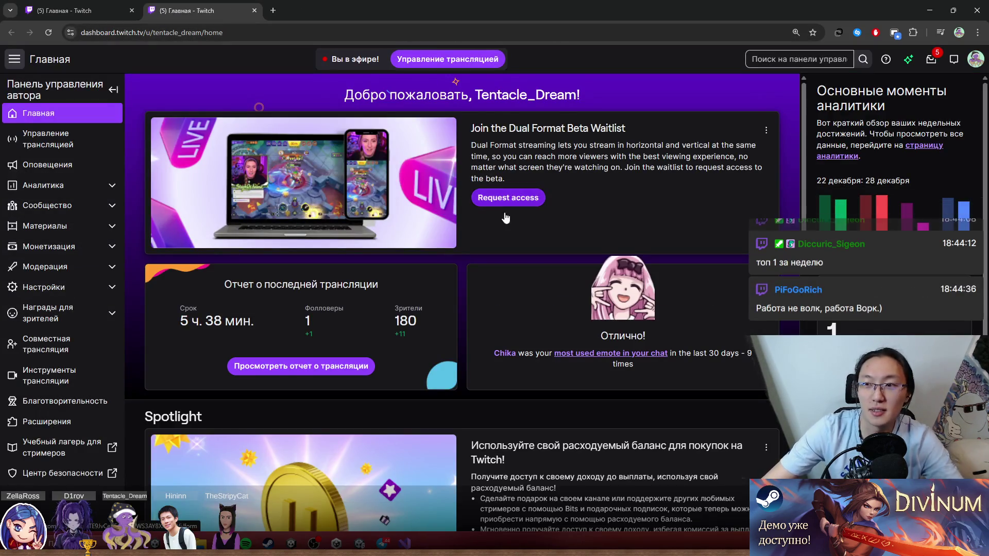
pyautogui.scroll(-5, 506, 221)
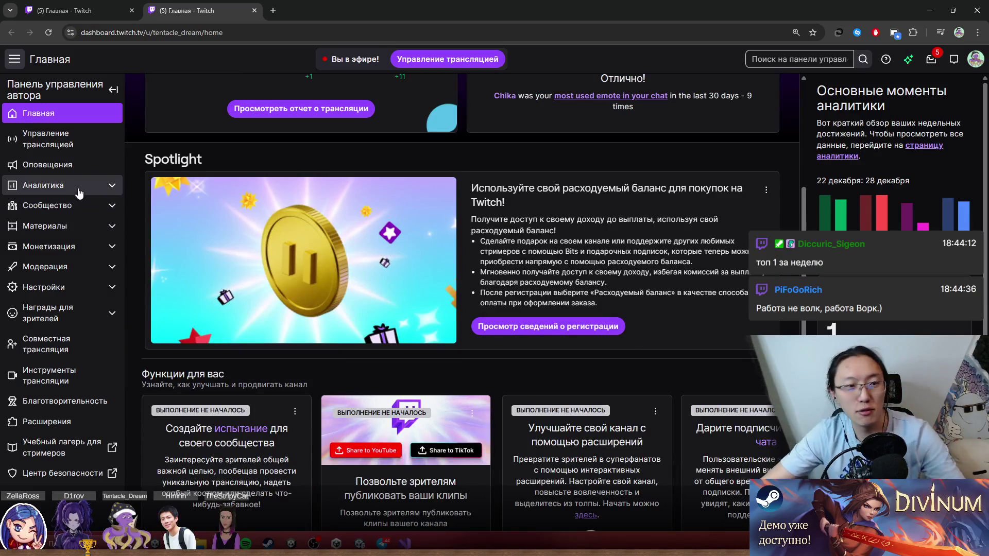
# Step: Browse the dashboard sidebar sections and open Клипы under Материалы
pyautogui.click(88, 204)
pyautogui.click(92, 199)
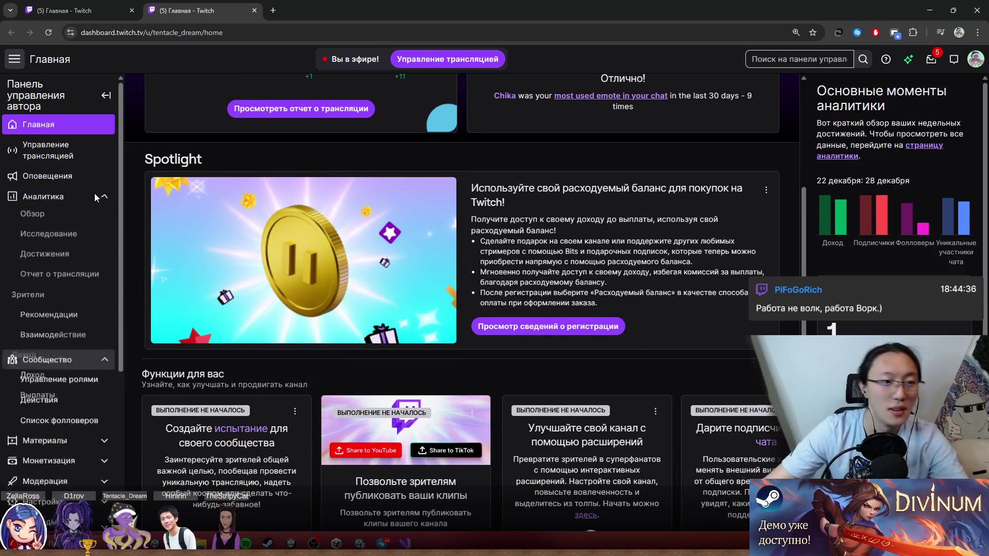
pyautogui.click(93, 200)
pyautogui.click(91, 320)
pyautogui.click(91, 321)
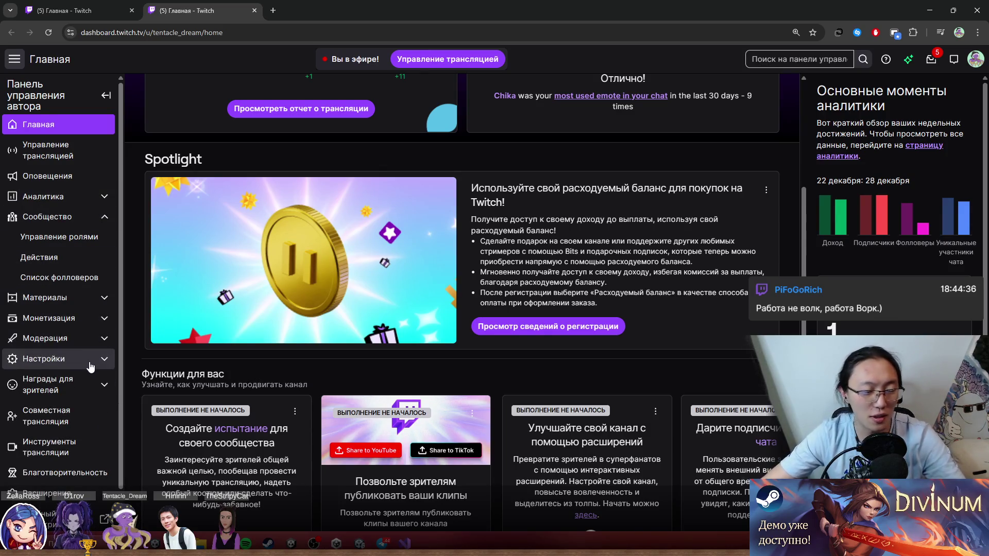
pyautogui.click(91, 363)
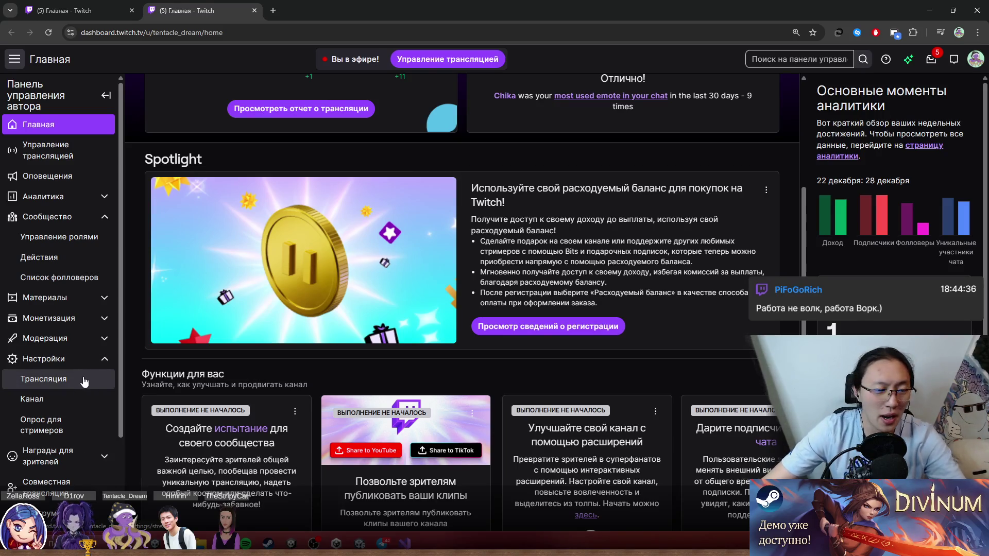
pyautogui.click(106, 317)
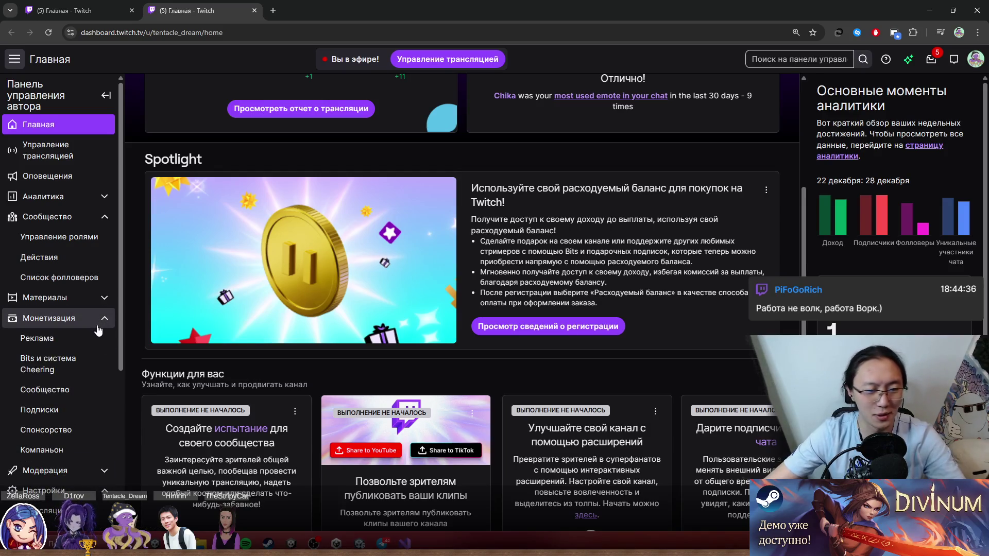
pyautogui.click(98, 300)
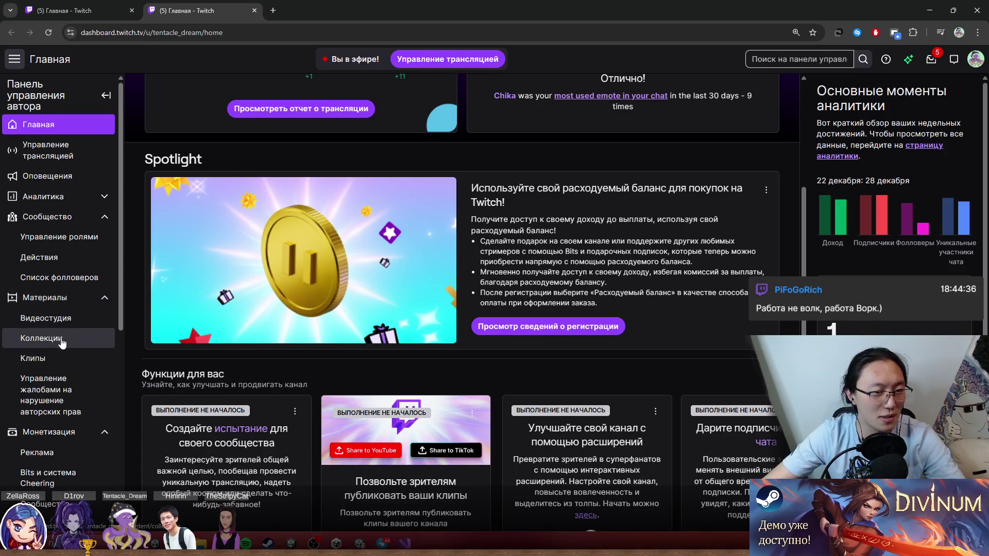
pyautogui.click(58, 361)
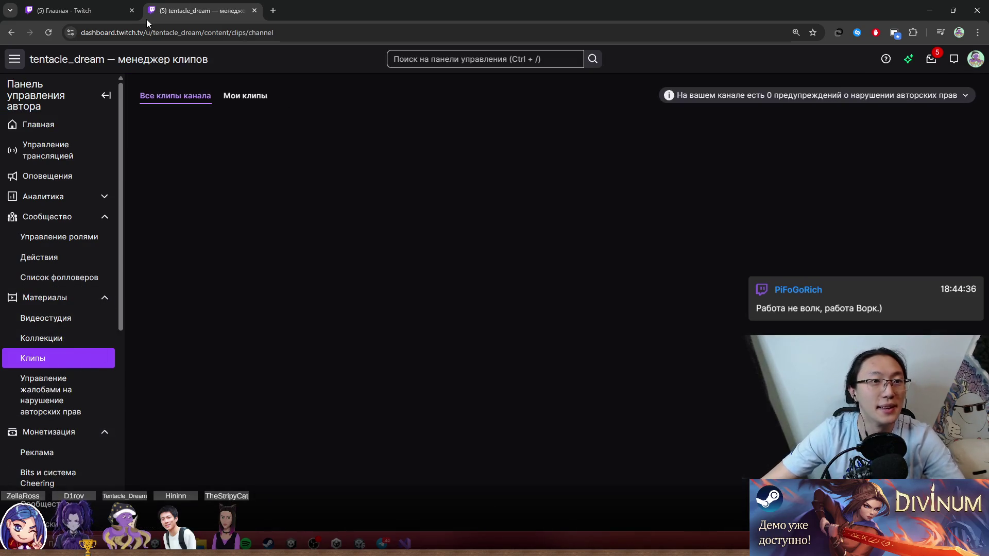
# Step: Close the duplicate Главная tab, watch the newest clip twice, then close the browser
pyautogui.click(128, 11)
pyautogui.click(133, 10)
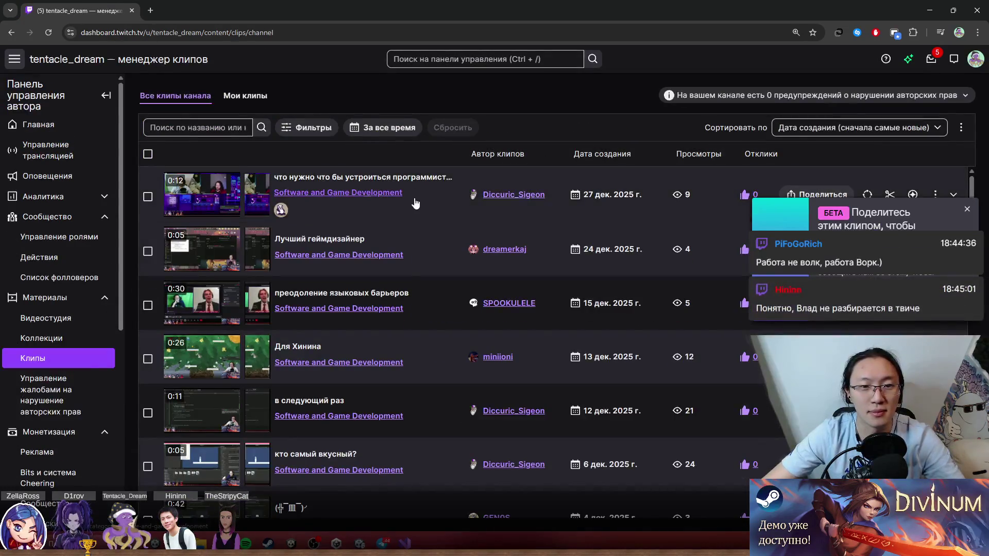
pyautogui.click(376, 203)
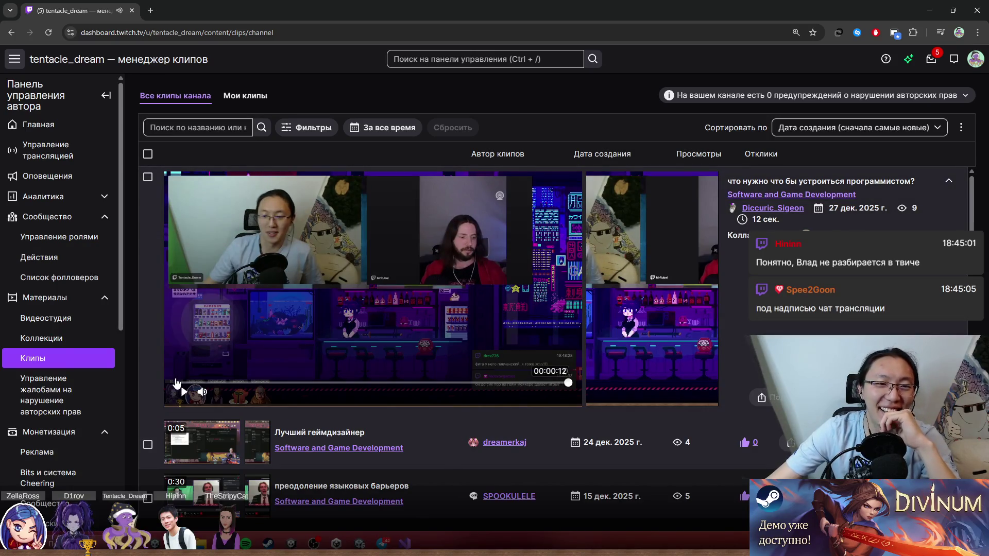
pyautogui.click(185, 395)
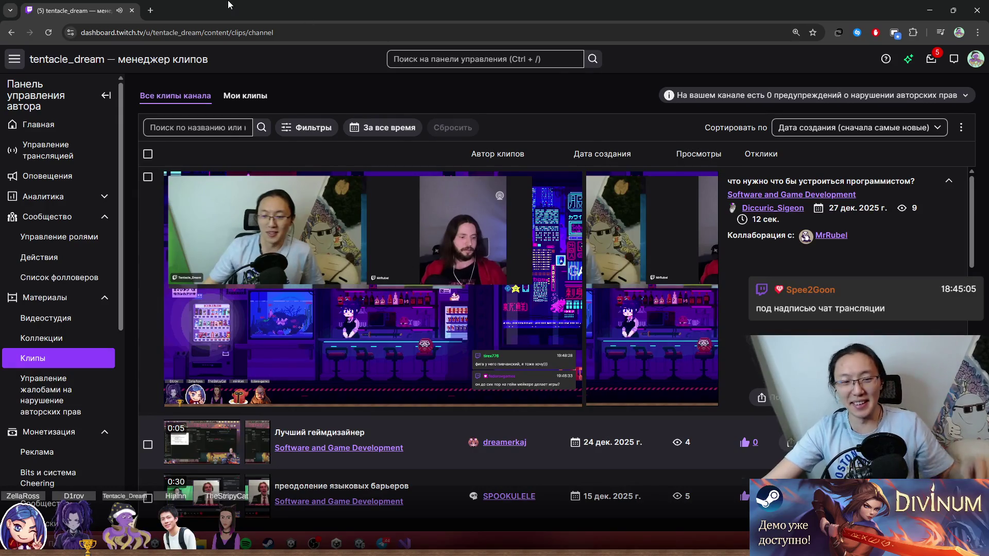
pyautogui.moveTo(108, 10); pyautogui.dragTo(240, 61)
pyautogui.click(575, 59)
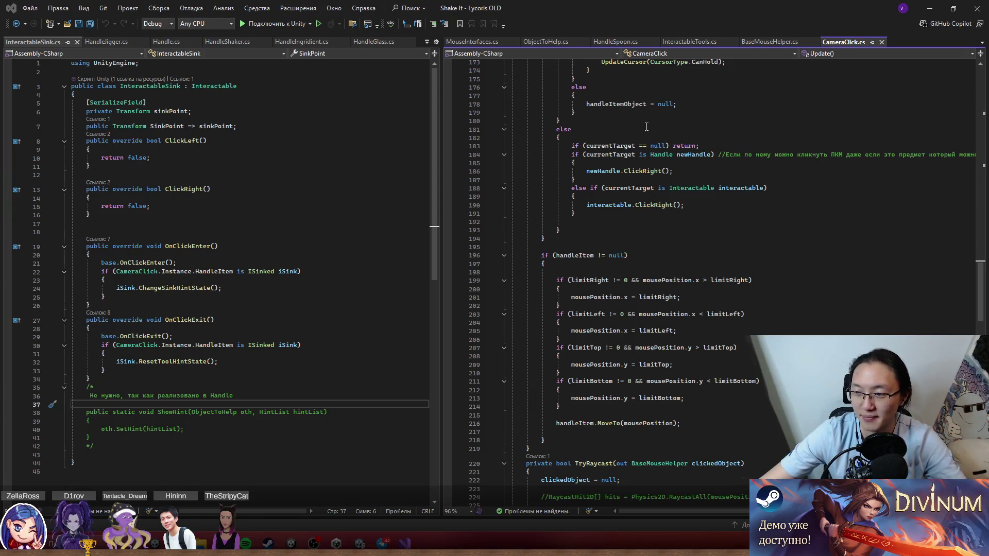
# Step: Select the commented-out ShowHint block in InteractableSink.cs's OnClickExit
pyautogui.click(304, 327)
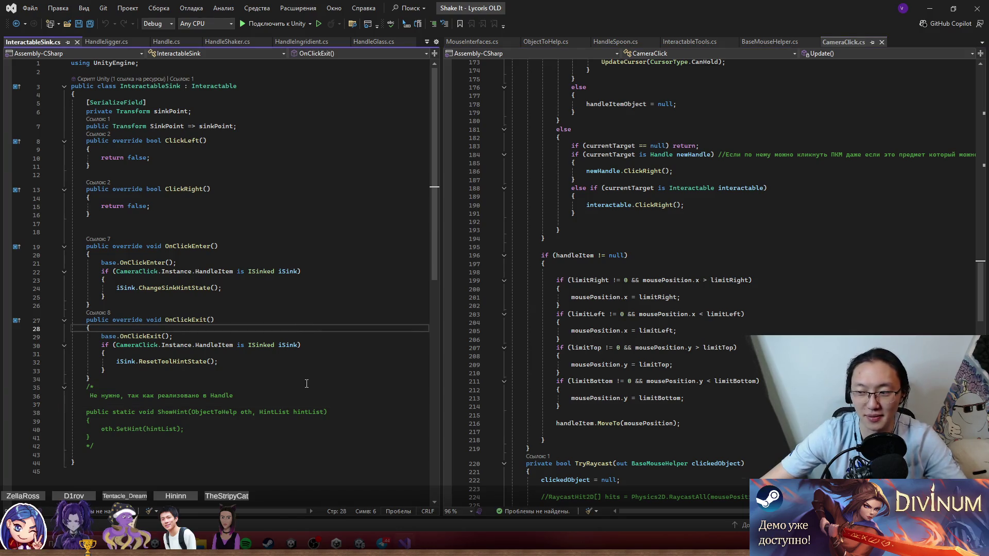
pyautogui.moveTo(306, 371)
pyautogui.mouseDown()
pyautogui.moveTo(305, 439)
pyautogui.moveTo(180, 388)
pyautogui.moveTo(165, 437)
pyautogui.mouseUp()
pyautogui.click(125, 446)
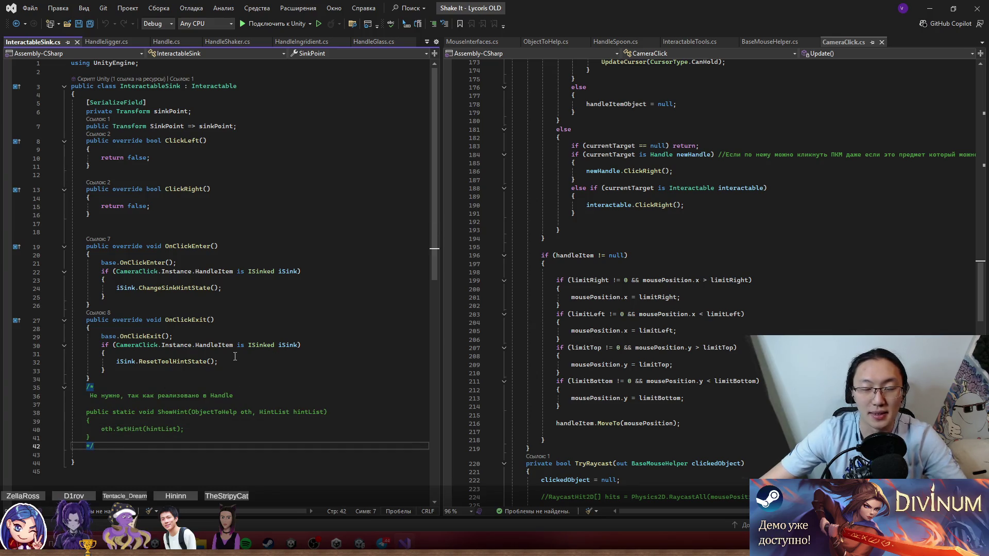
# Step: Narrow the InteractableSink.cs pane to a left strip and show CameraClick.cs from the top
pyautogui.scroll(-5, 608, 332)
pyautogui.scroll(15, 592, 360)
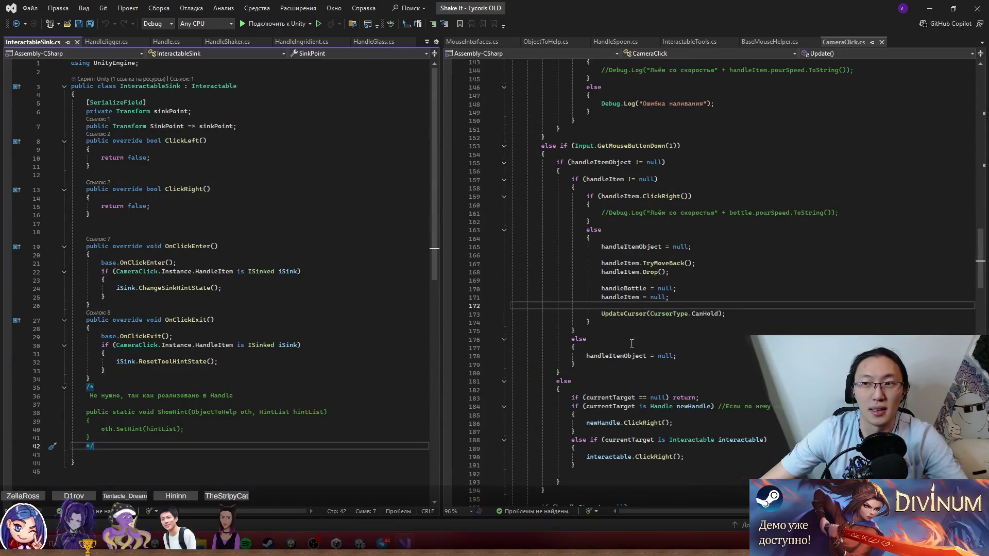
pyautogui.scroll(10, 631, 343)
pyautogui.moveTo(442, 172); pyautogui.dragTo(181, 171)
pyautogui.scroll(20, 615, 335)
pyautogui.scroll(2, 618, 332)
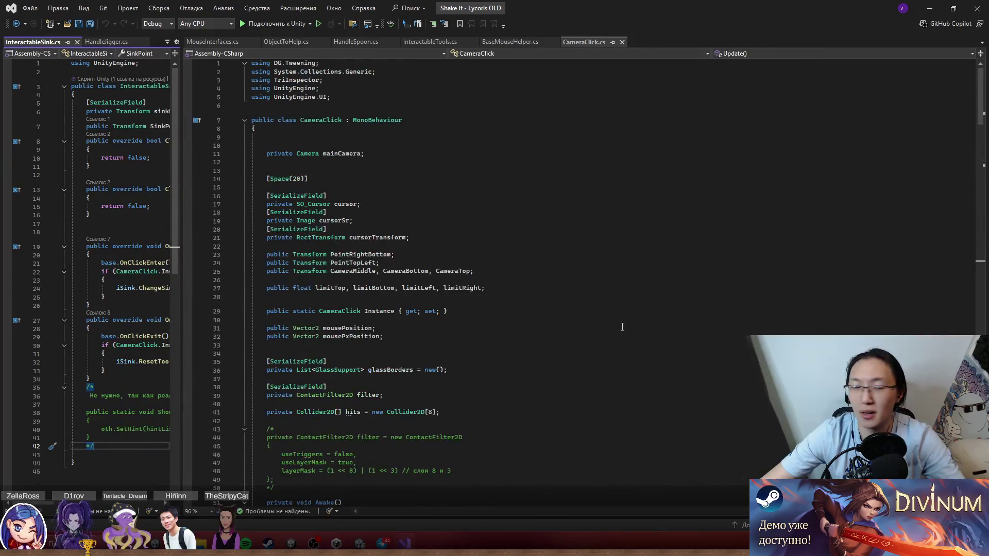
# Step: Open two blank lines in Update() above the mousePxPosition assignment
pyautogui.scroll(-7, 512, 265)
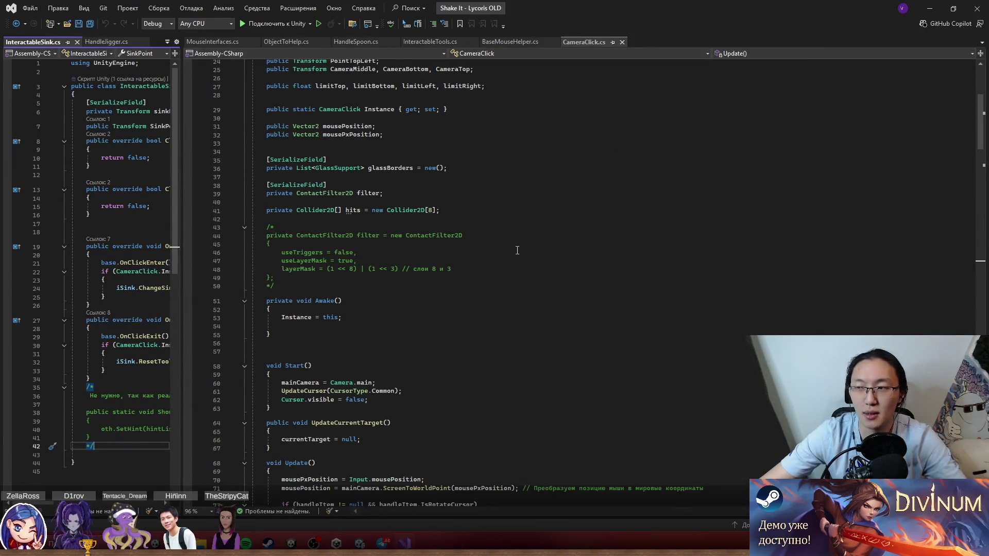
pyautogui.scroll(-1, 516, 254)
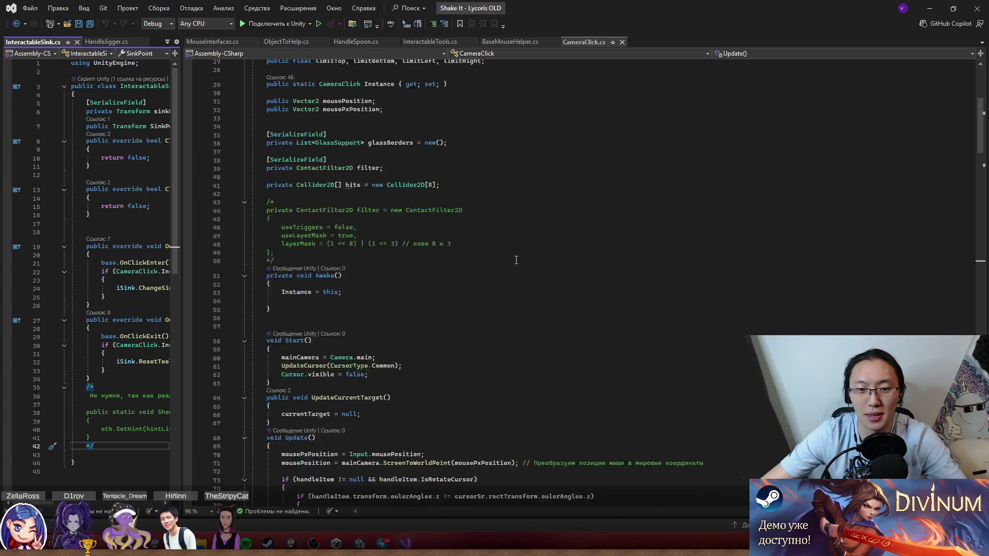
pyautogui.scroll(-5, 516, 256)
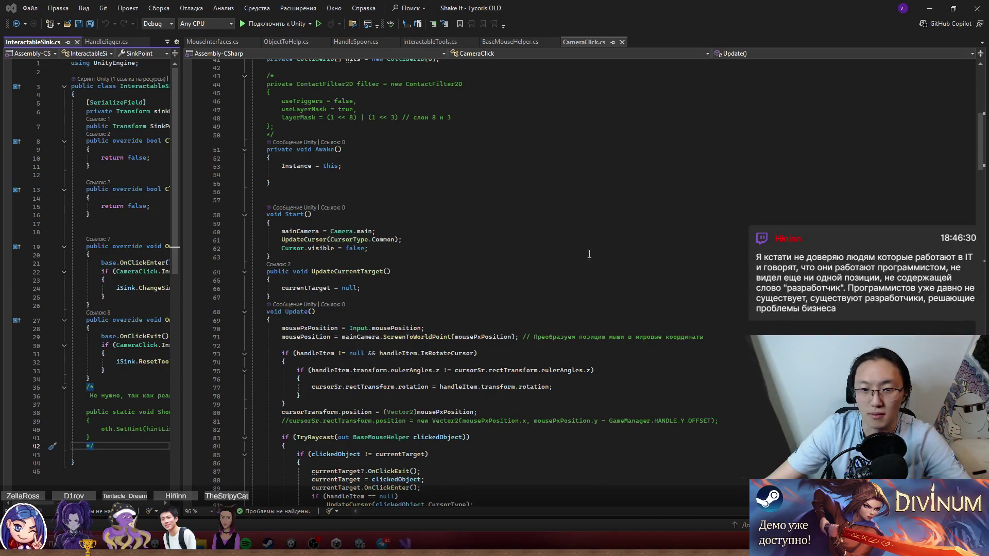
pyautogui.scroll(-1, 504, 292)
pyautogui.click(429, 304)
pyautogui.press('Down')
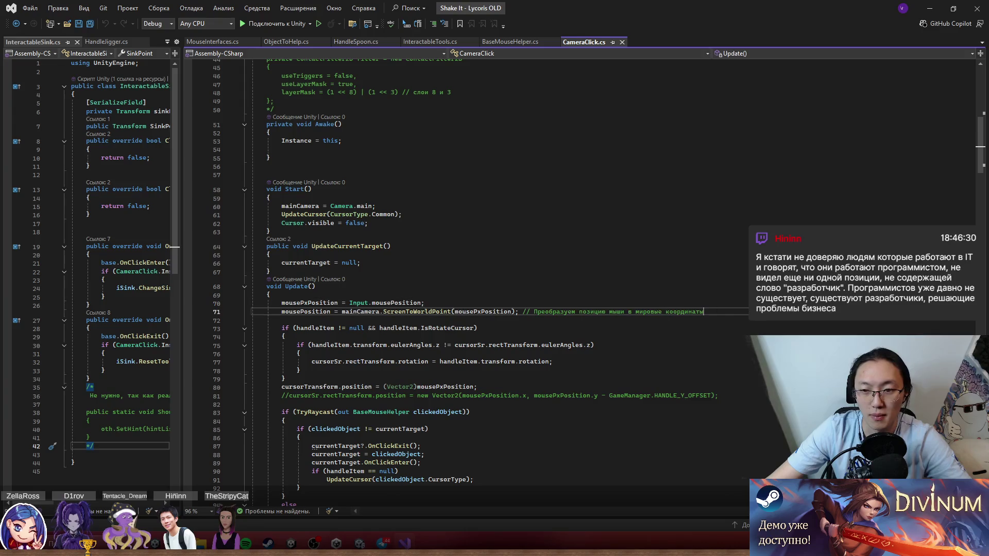
pyautogui.press('Up')
pyautogui.hotkey('ctrl', 'Return')
pyautogui.hotkey('ctrl', 'Return')
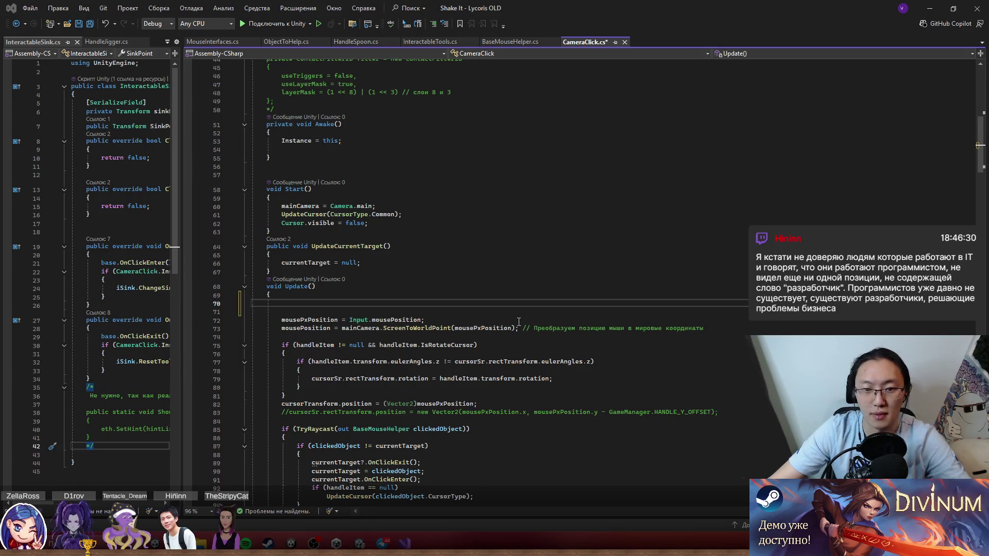
# Step: Select the cursor-positioning code in Update(), then place the caret above the TryRaycast check
pyautogui.scroll(-3, 395, 353)
pyautogui.click(395, 354)
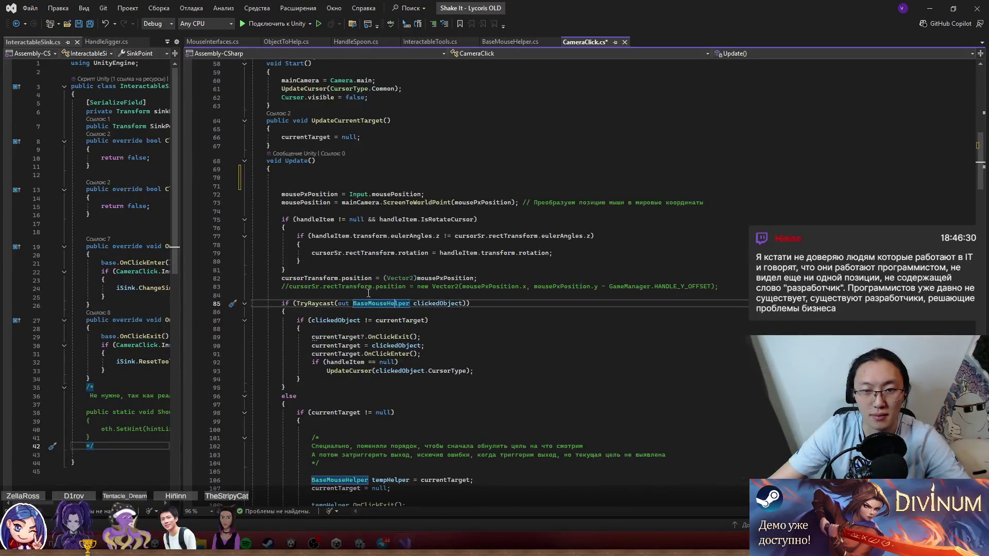
pyautogui.click(371, 295)
pyautogui.moveTo(281, 194)
pyautogui.mouseDown()
pyautogui.moveTo(476, 219)
pyautogui.moveTo(574, 291)
pyautogui.mouseUp()
pyautogui.scroll(-3, 574, 290)
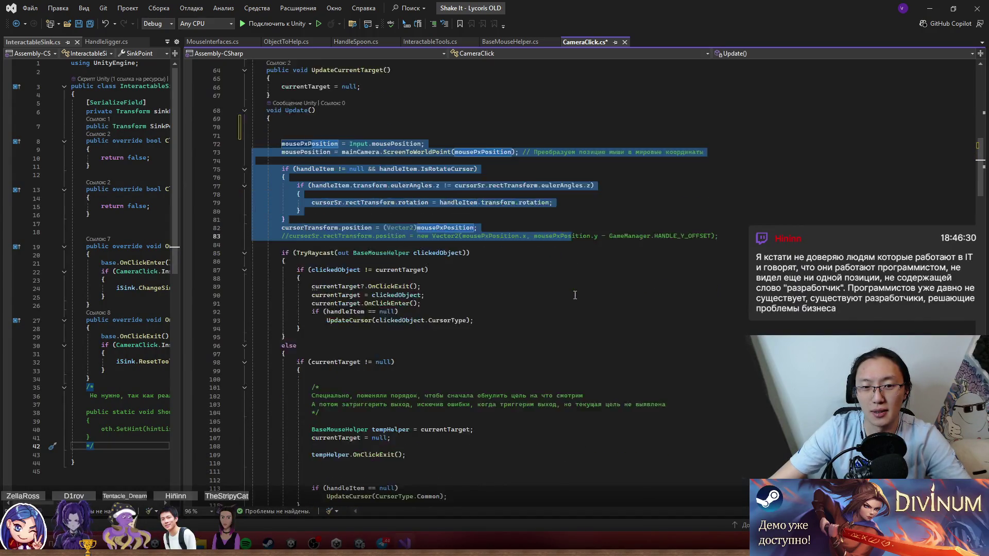
pyautogui.moveTo(282, 228); pyautogui.dragTo(447, 230)
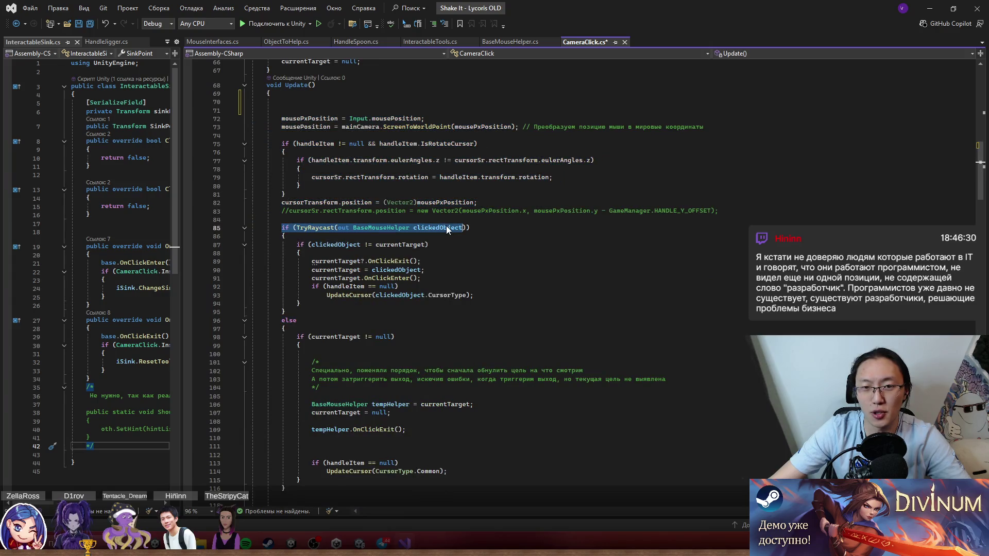
pyautogui.click(308, 230)
pyautogui.click(306, 221)
# Step: Add an empty if (EventSystem.current.IsPointerOverGameObject()) block, turning the TryRaycast check into else if
pyautogui.press('Return')
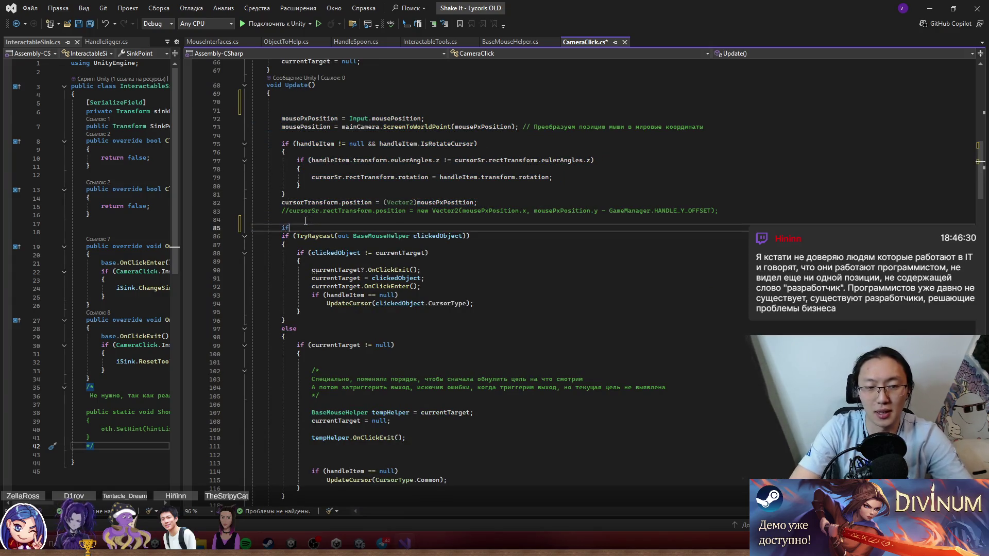
pyautogui.write('EventSystem.current.IsPointerOverGameObject()')
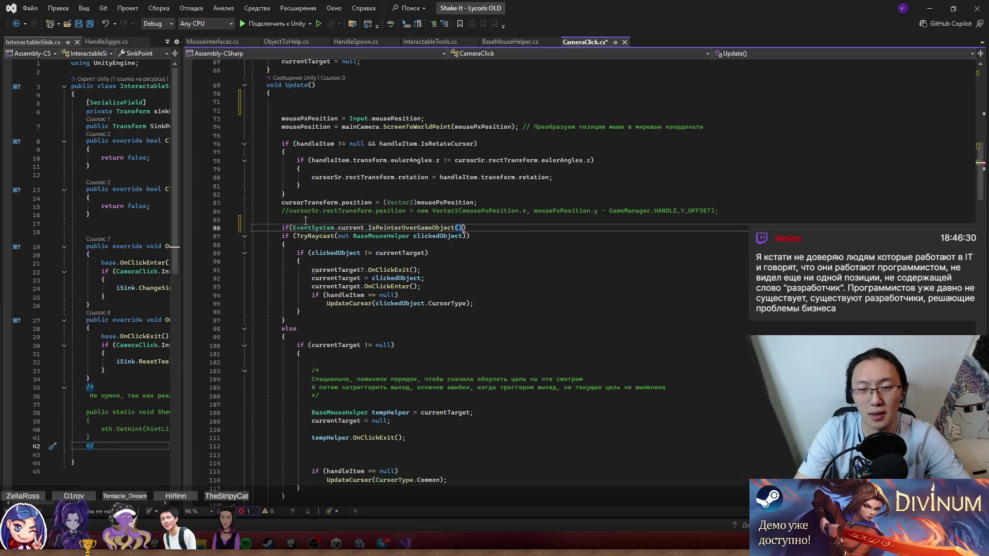
pyautogui.write('{')
pyautogui.press('Return')
pyautogui.press('Down')
pyautogui.press('Down')
pyautogui.write('else')
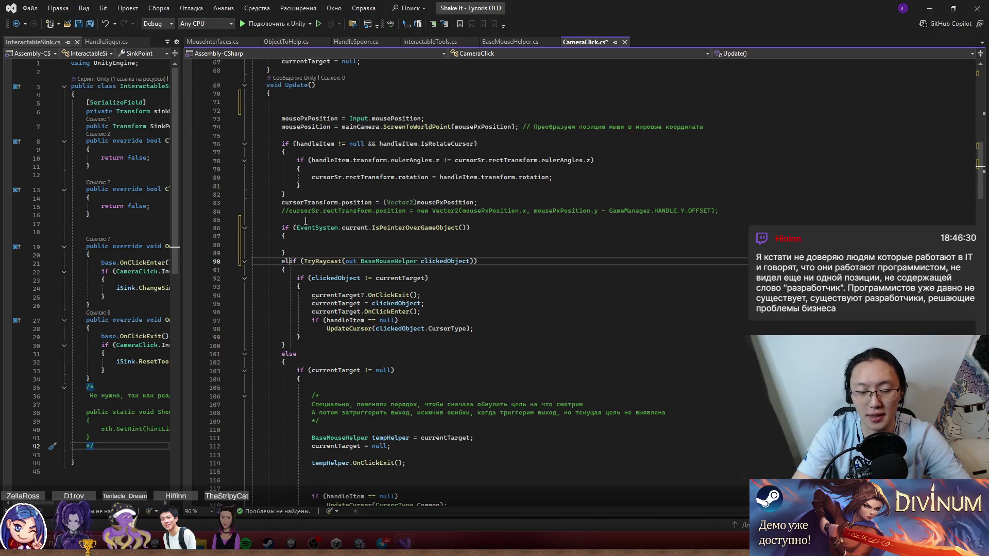
pyautogui.scroll(-6, 446, 305)
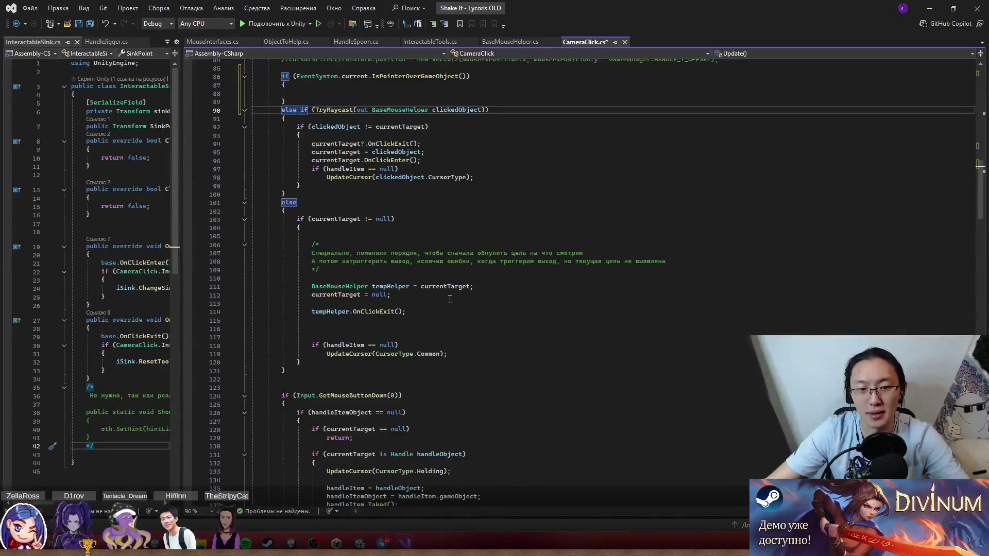
pyautogui.scroll(3, 446, 304)
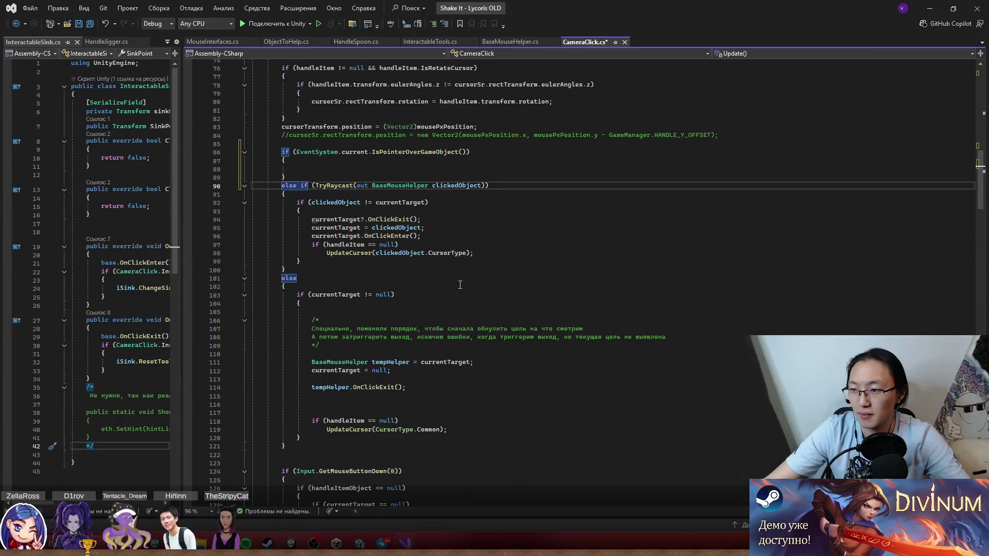
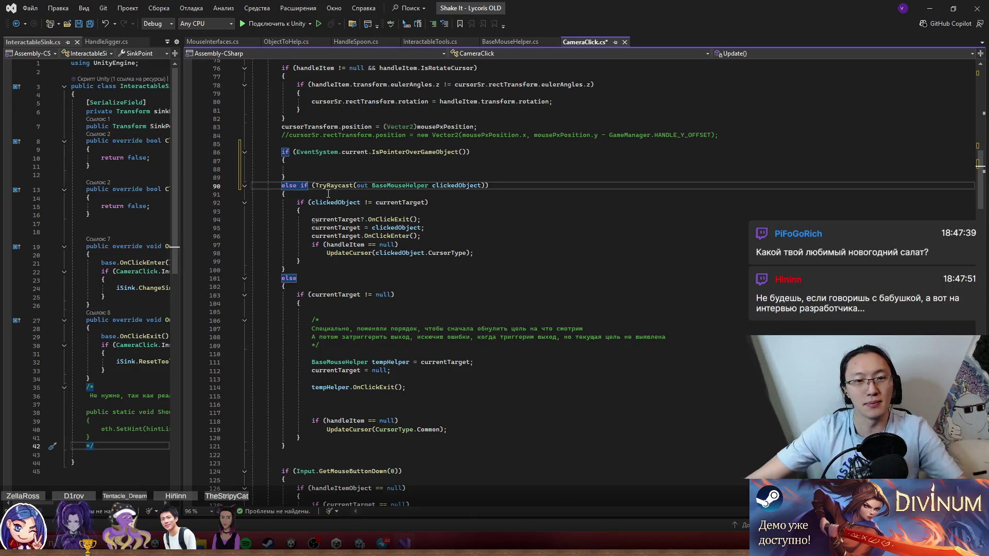
# Step: Merge the negated EventSystem.current.IsPointerOverGameObject() check into the TryRaycast condition with &&
pyautogui.click(301, 170)
pyautogui.click(298, 151)
pyautogui.write('&&')
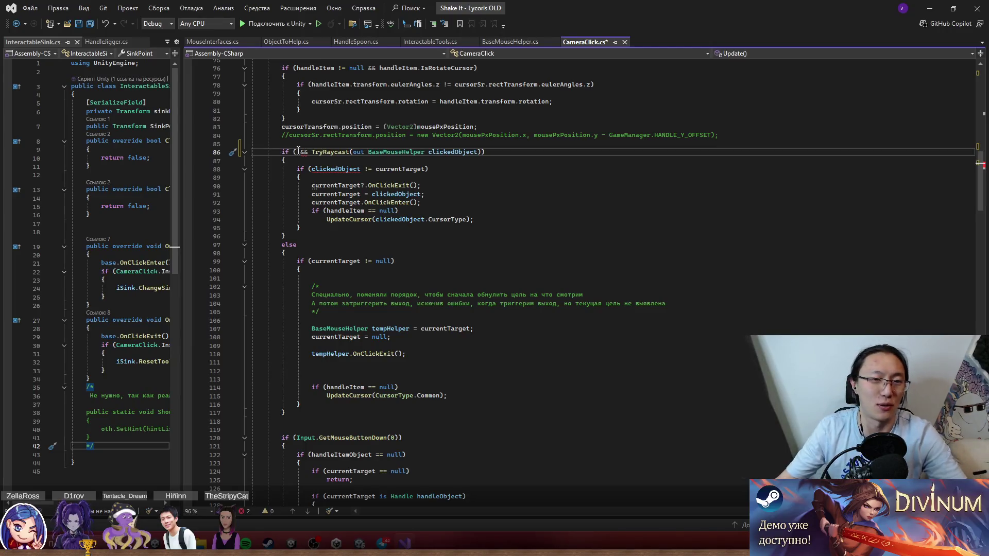
pyautogui.hotkey('ctrl', 'v')
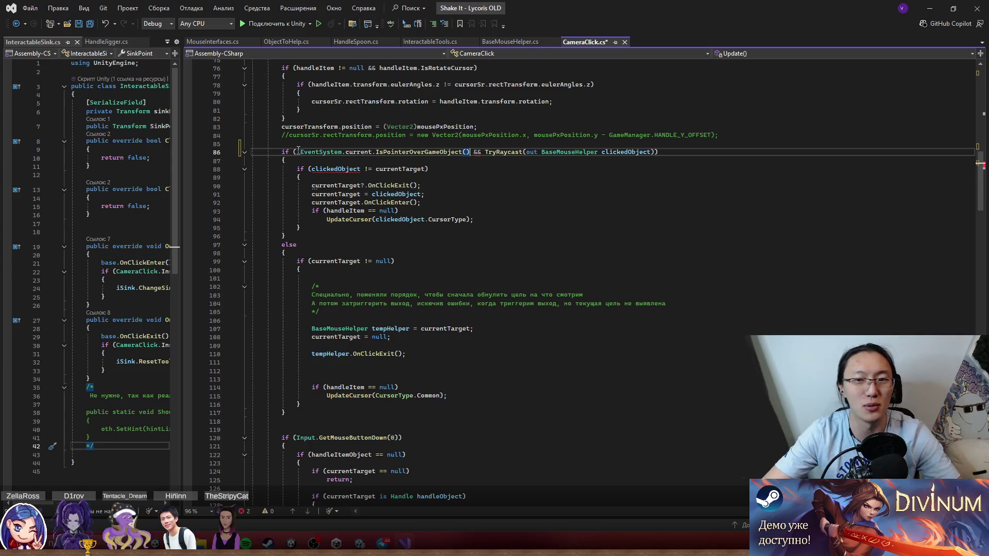
# Step: Save CameraClick.cs and minimize Visual Studio to return to Unity
pyautogui.hotkey('ctrl', 's')
pyautogui.press('Down')
pyautogui.press('Down')
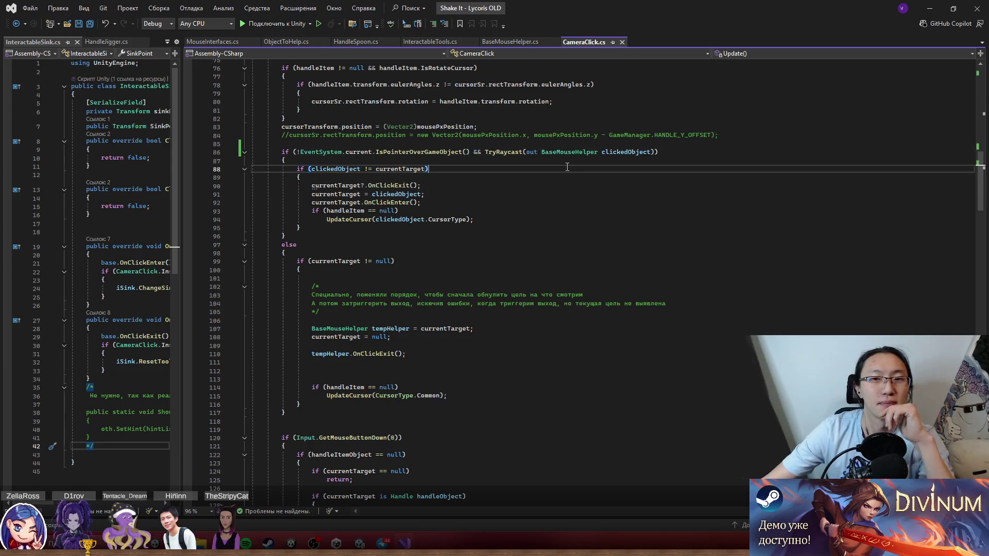
pyautogui.click(927, 11)
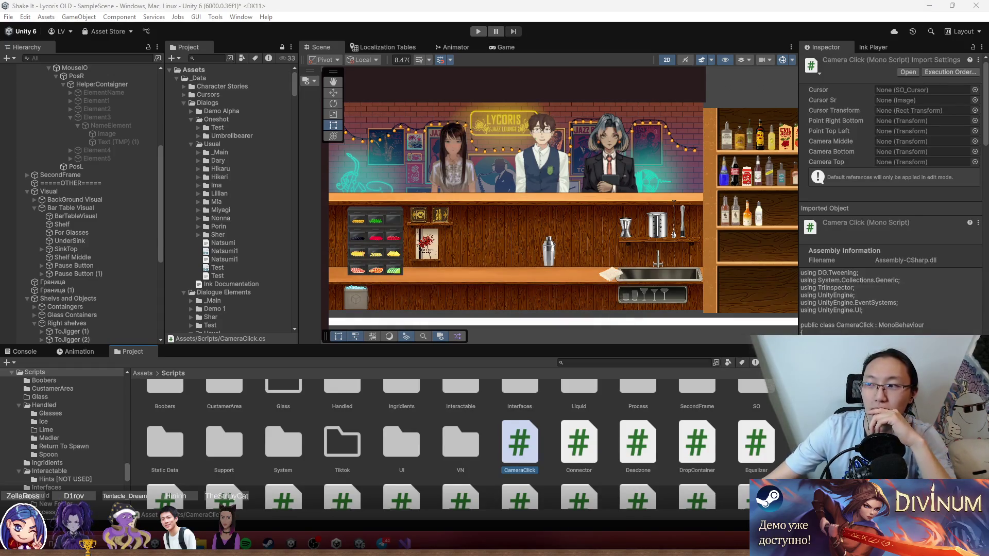
# Step: Start the game in Unity's play mode, briefly bringing up and dismissing the Start menu
pyautogui.click(481, 32)
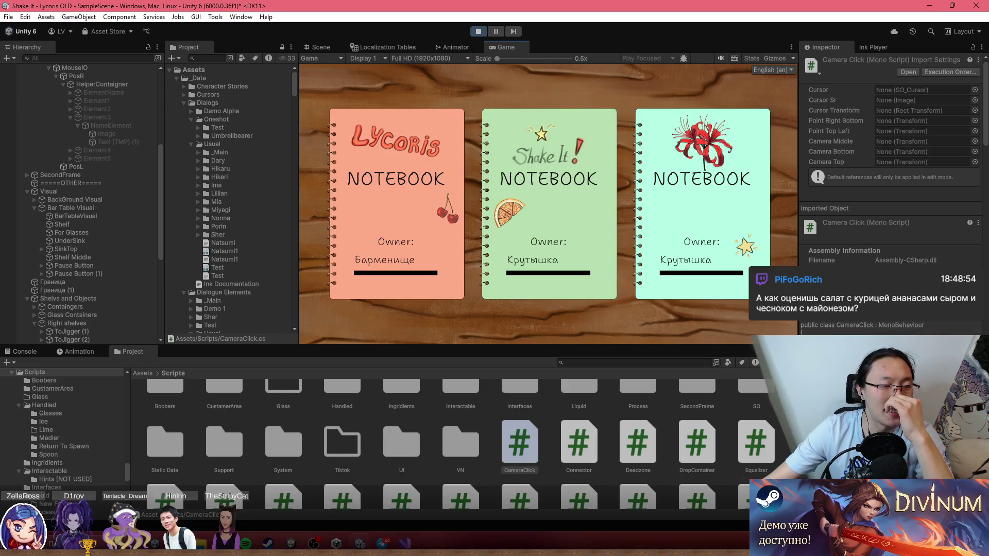
pyautogui.press('super')
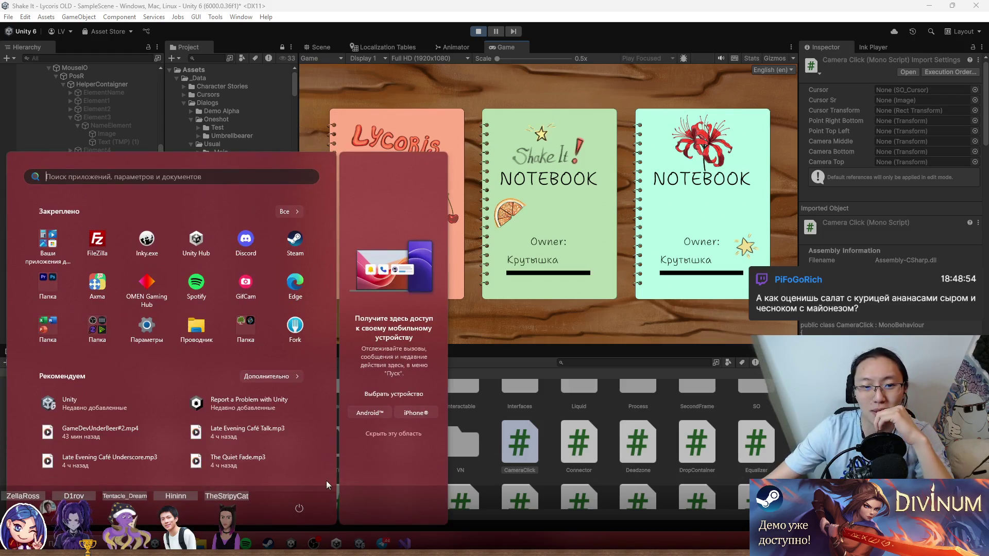
pyautogui.click(548, 330)
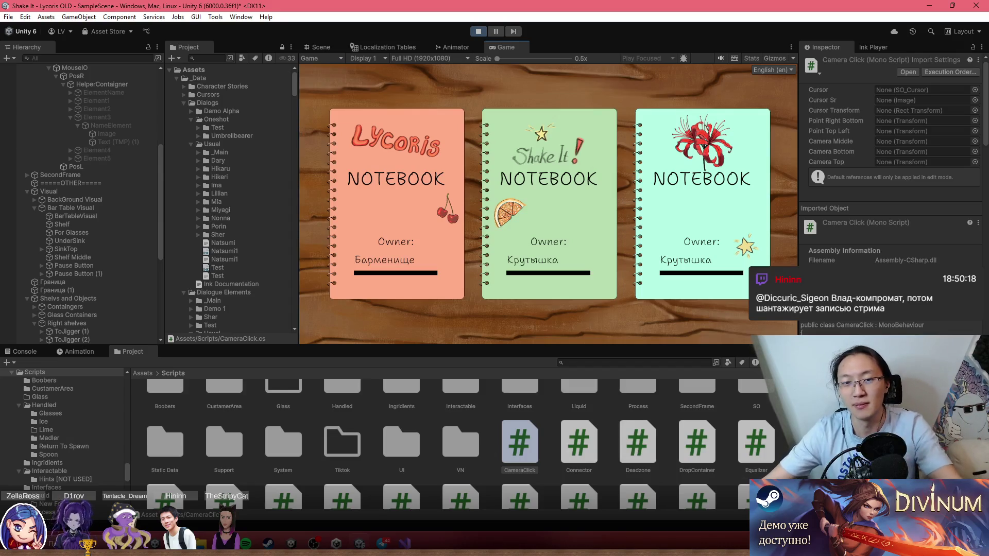
# Step: Choose the Lycoris notebook in the Game view to begin playing
pyautogui.click(460, 250)
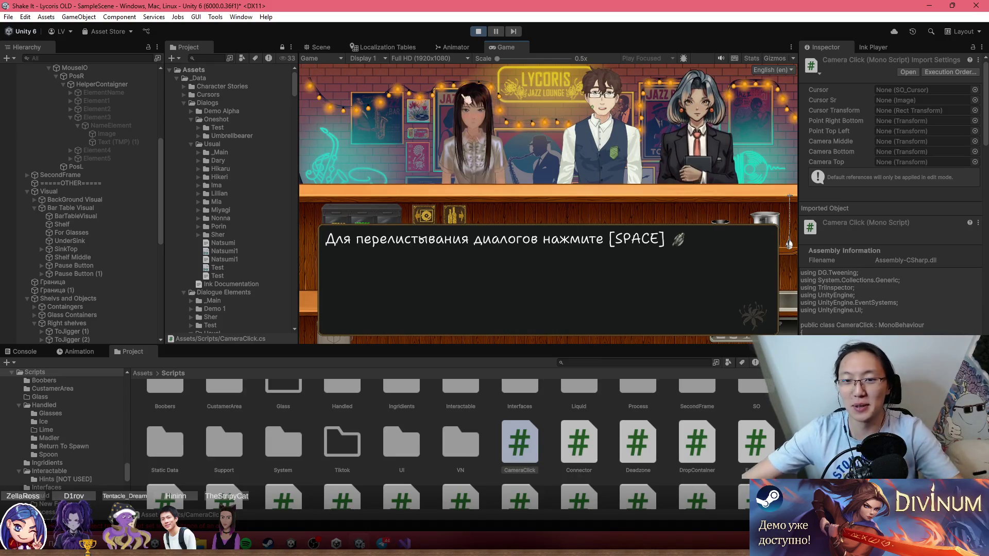
# Step: Advance past the page-turning hint and skip the tutorial to reach the bar
pyautogui.press('space')
pyautogui.click(558, 191)
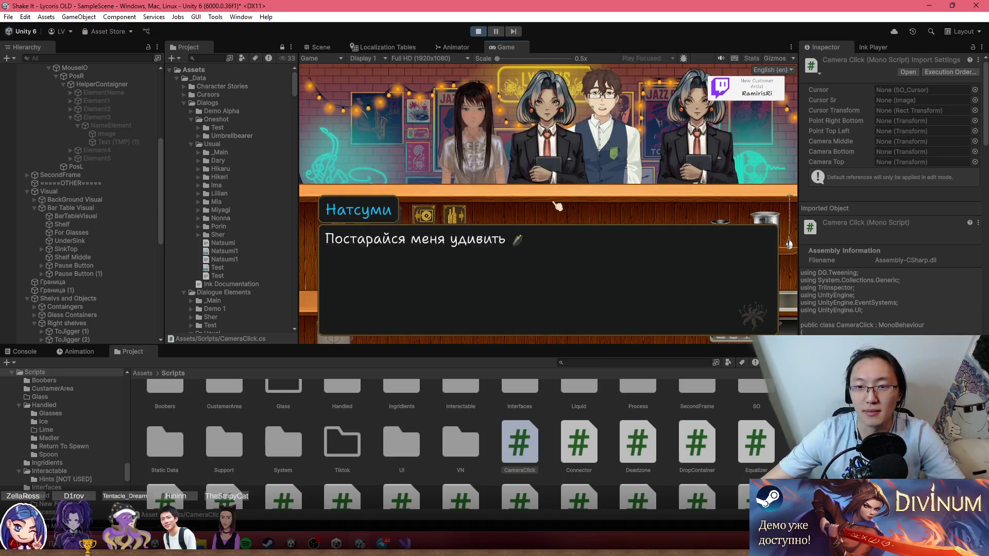
pyautogui.click(557, 206)
# Step: Browse the Bar Book from Contents to the Hemingway and Black Russian pages, then close it
pyautogui.click(453, 265)
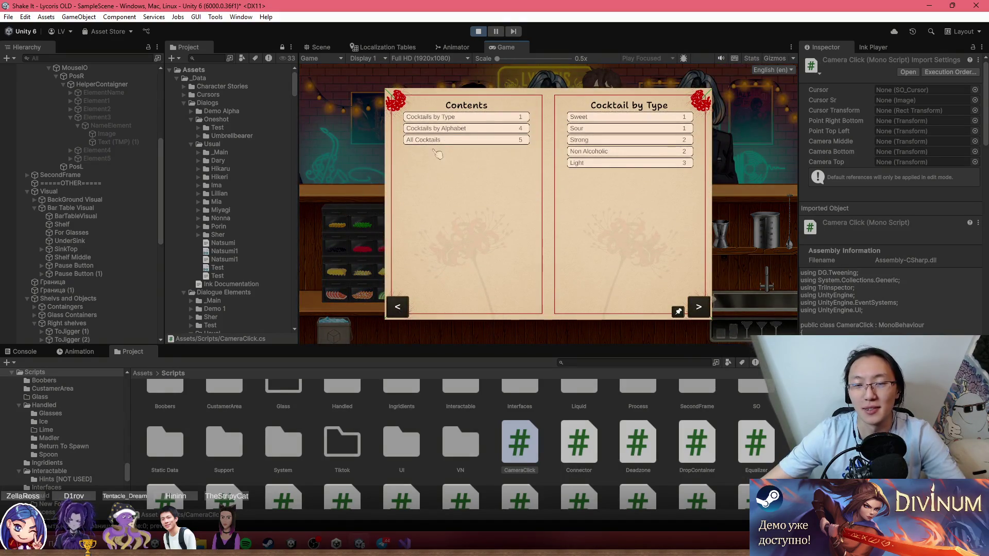
pyautogui.click(698, 308)
pyautogui.click(698, 307)
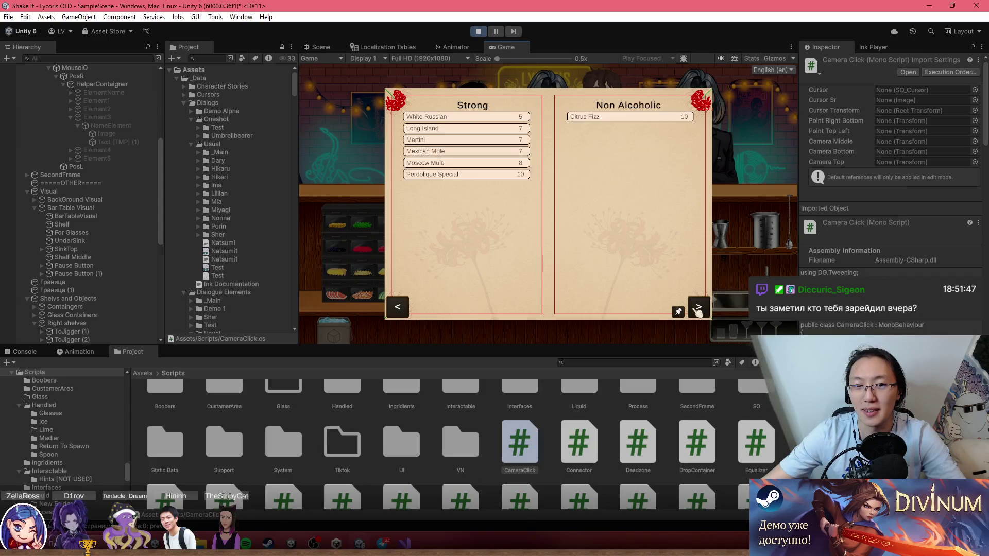
pyautogui.doubleClick(400, 310)
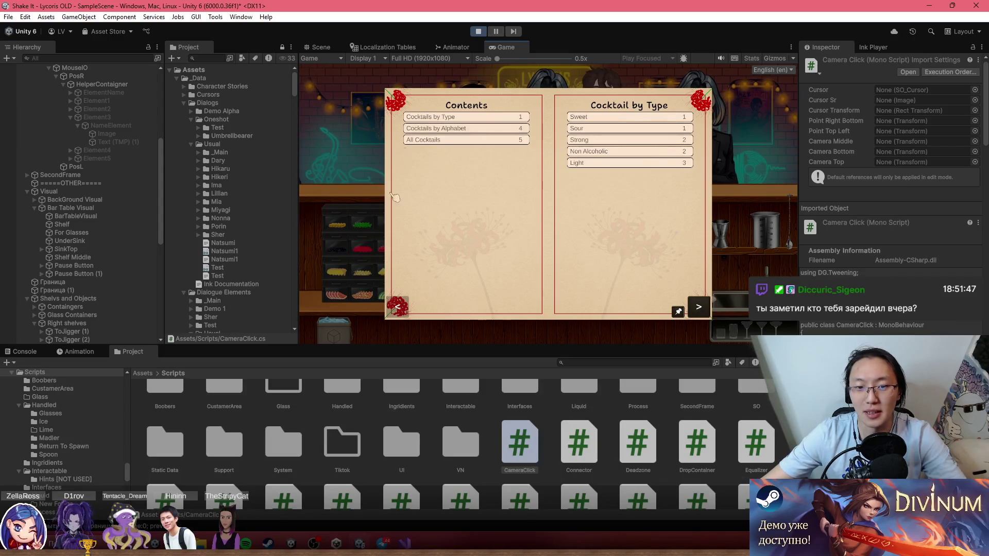
pyautogui.click(699, 309)
pyautogui.click(699, 309)
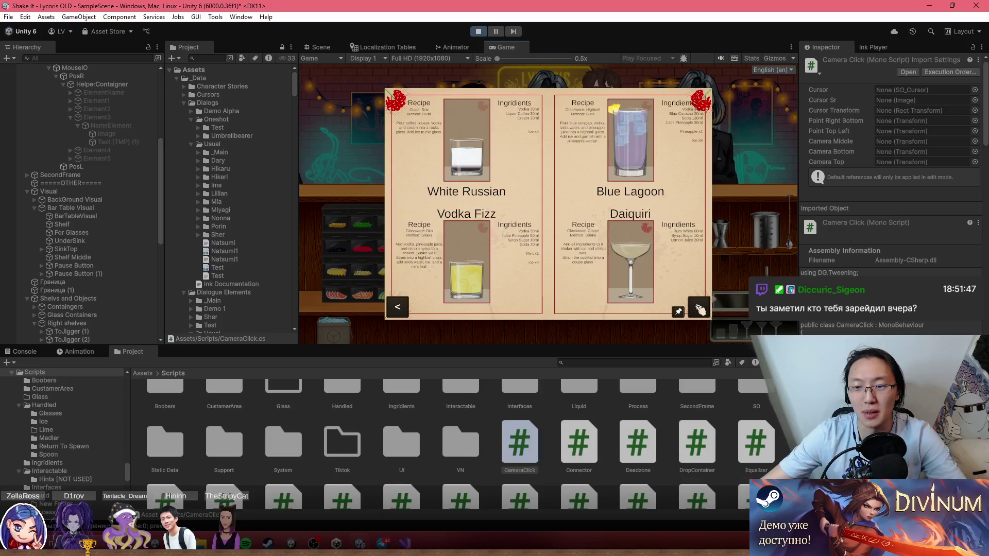
pyautogui.click(700, 310)
pyautogui.click(700, 311)
pyautogui.click(699, 309)
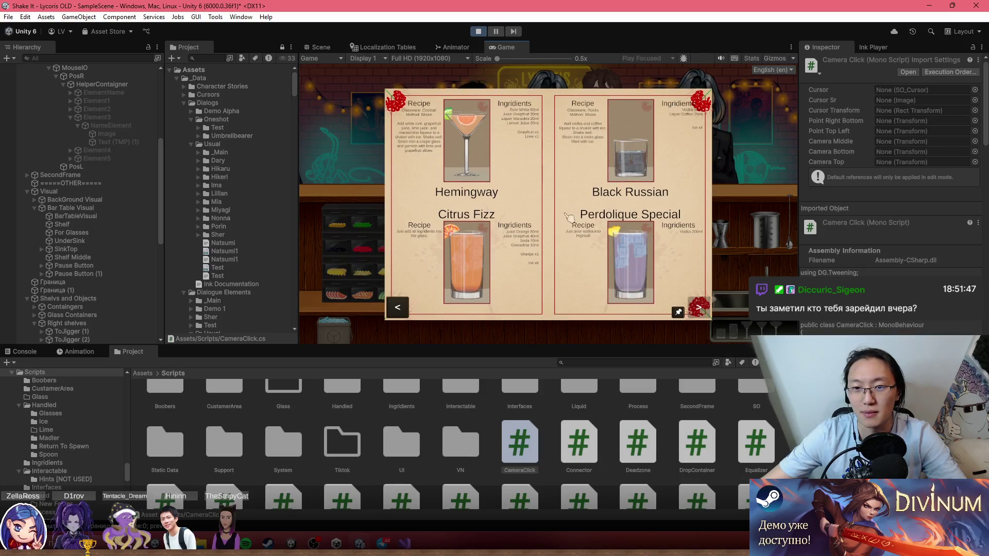
pyautogui.press('Escape')
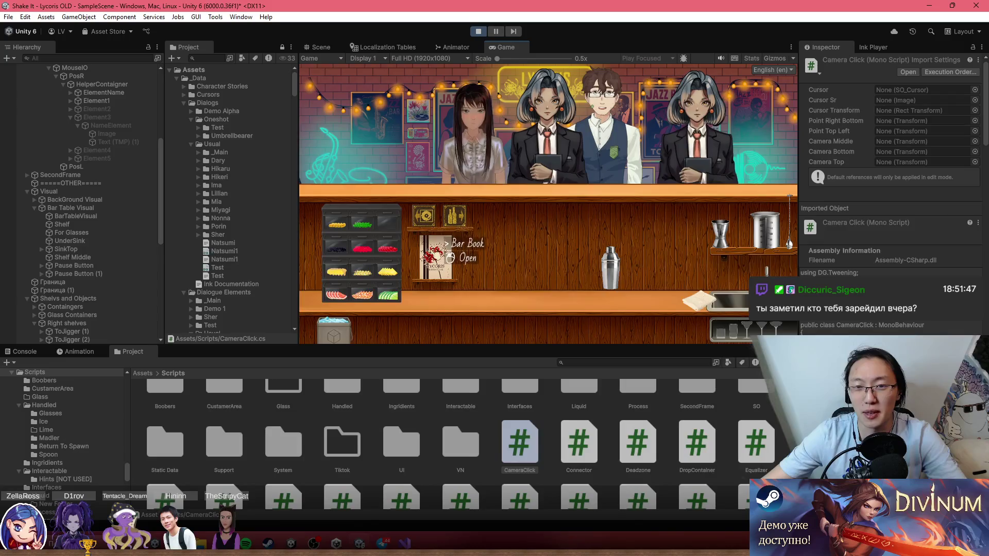
pyautogui.click(435, 255)
pyautogui.press('Escape')
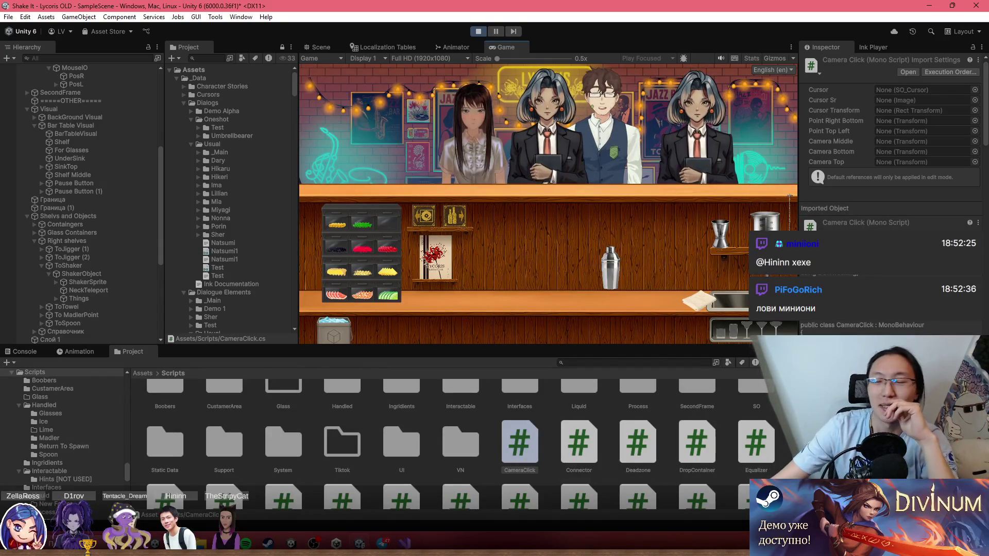
# Step: Pick up the shaker, drop a shelf raspberry onto the counter, and set the shaker down
pyautogui.click(610, 263)
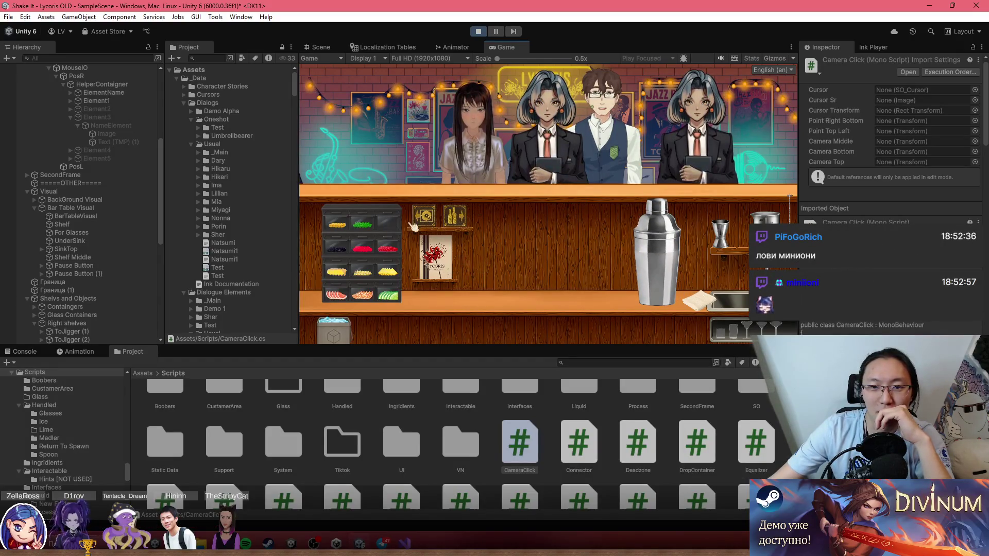
pyautogui.click(363, 248)
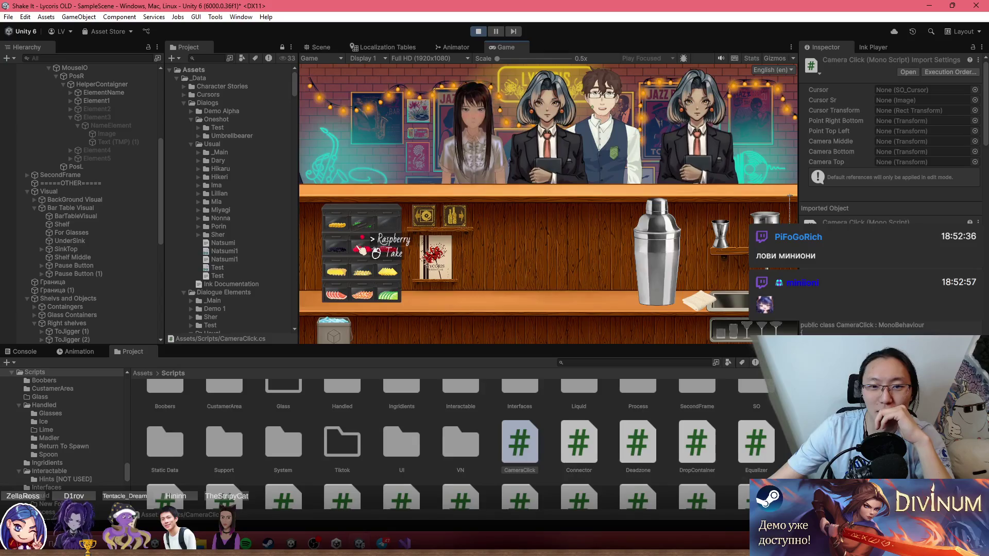
pyautogui.click(542, 243)
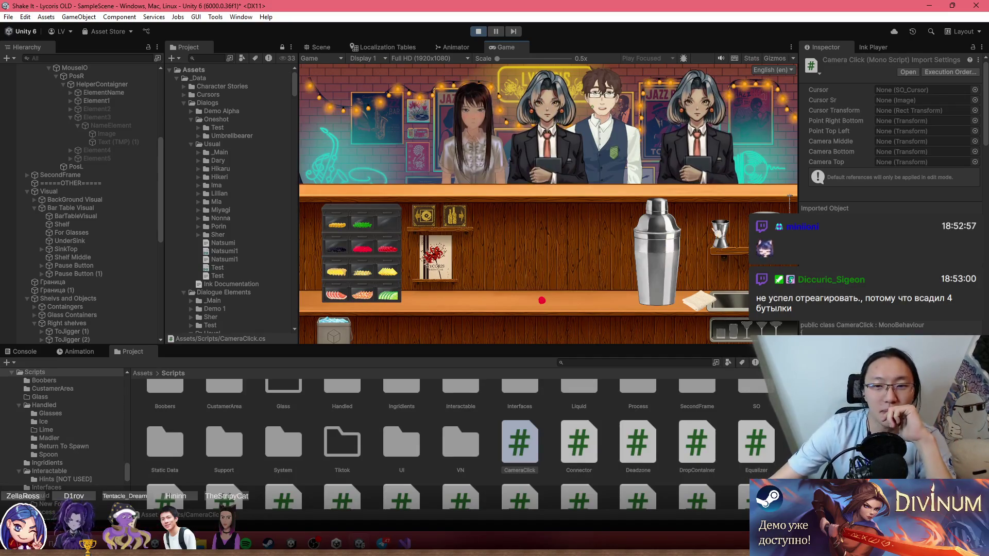
pyautogui.click(670, 240)
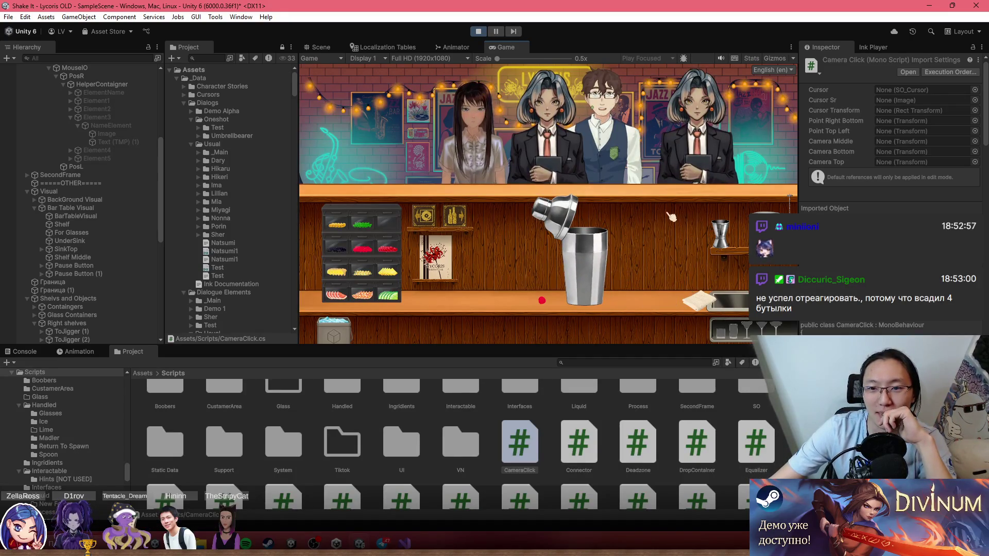
# Step: Visit the break screen via the Break Sign, return to the bar, and pop the shaker lid off
pyautogui.click(429, 218)
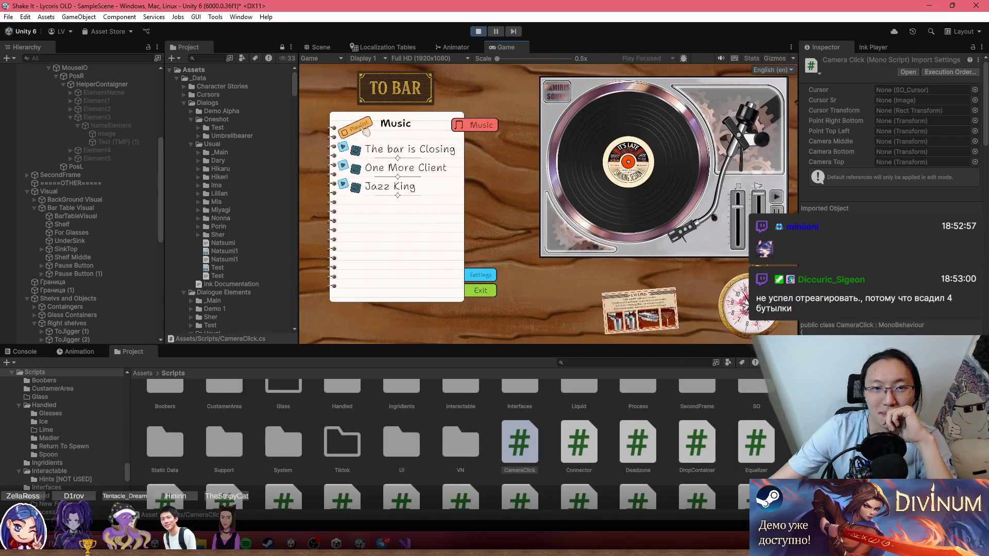
pyautogui.click(391, 104)
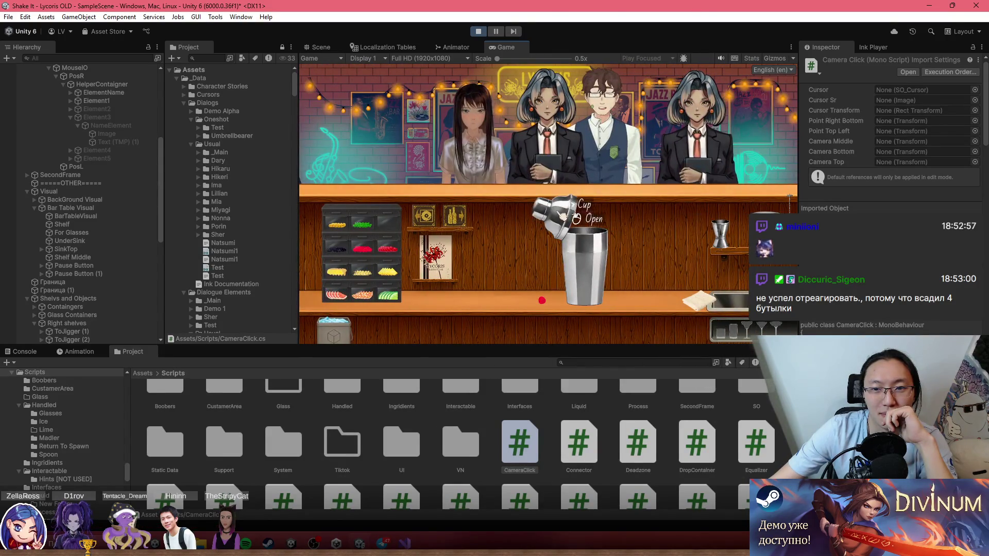
pyautogui.click(592, 224)
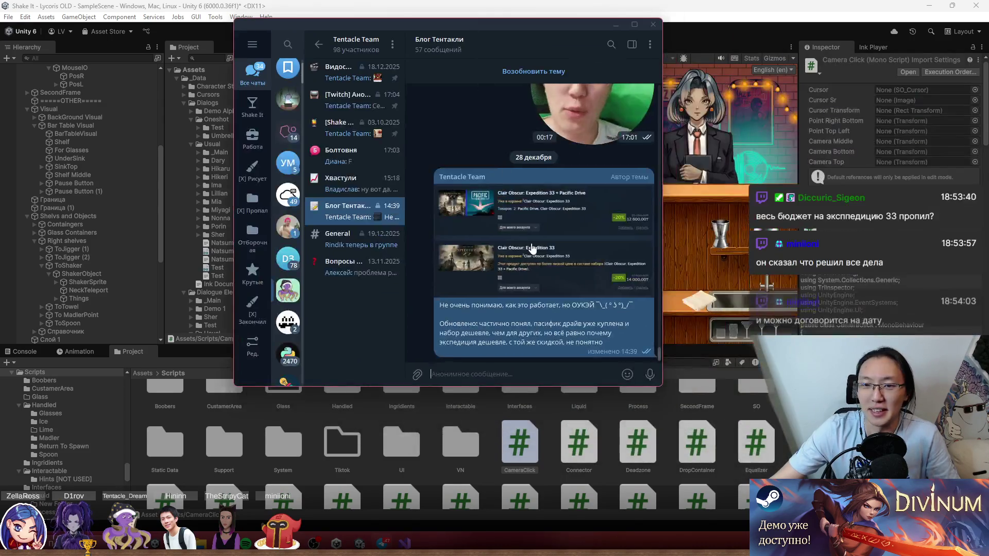
# Step: View the shared Clair Obscur Steam cart screenshot in Telegram, then close the enlarged image
pyautogui.click(542, 242)
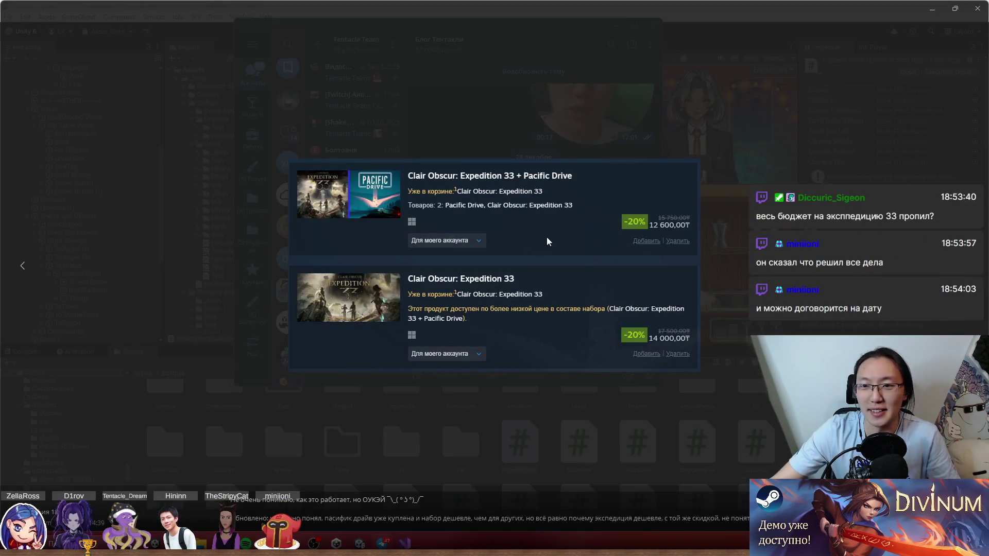
pyautogui.scroll(2, 587, 233)
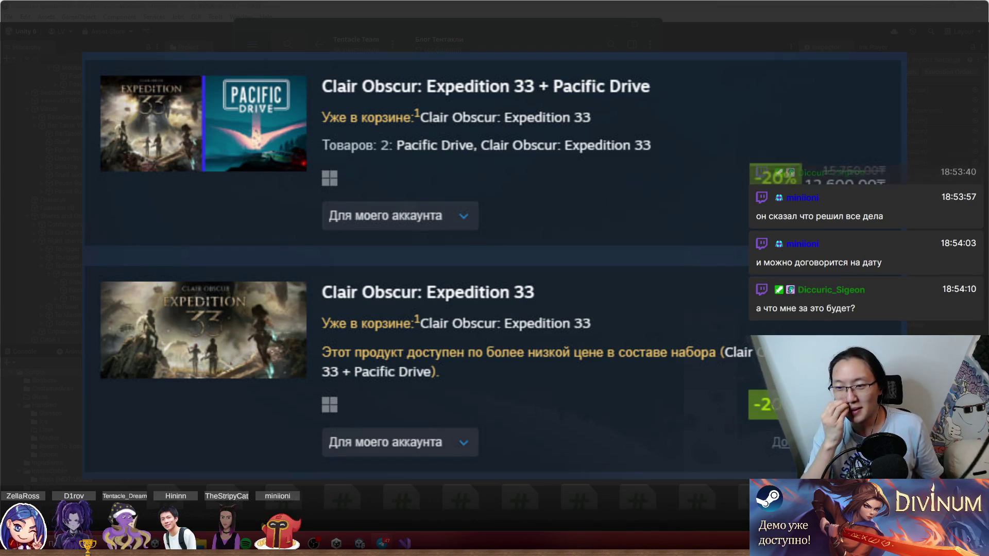
pyautogui.scroll(-2, 646, 229)
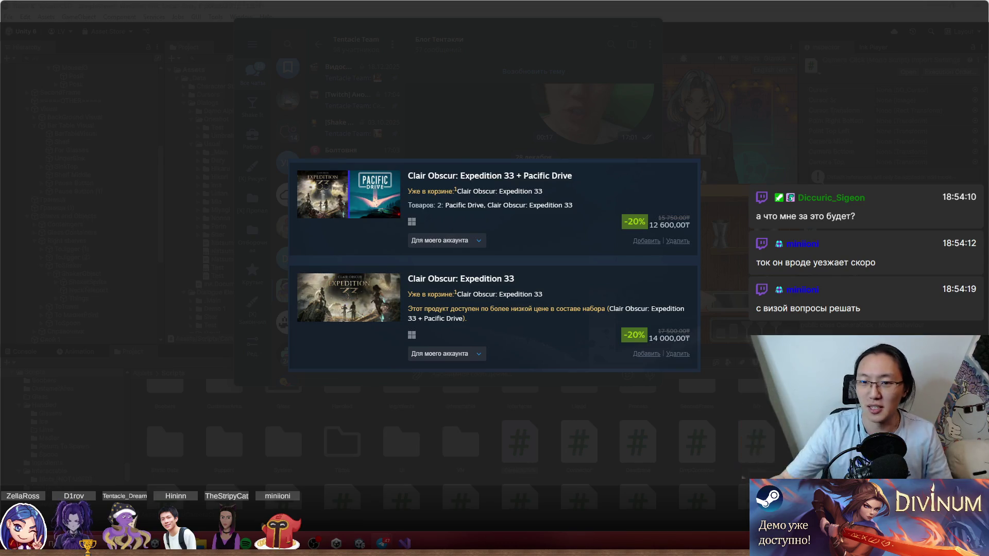
pyautogui.moveTo(491, 416)
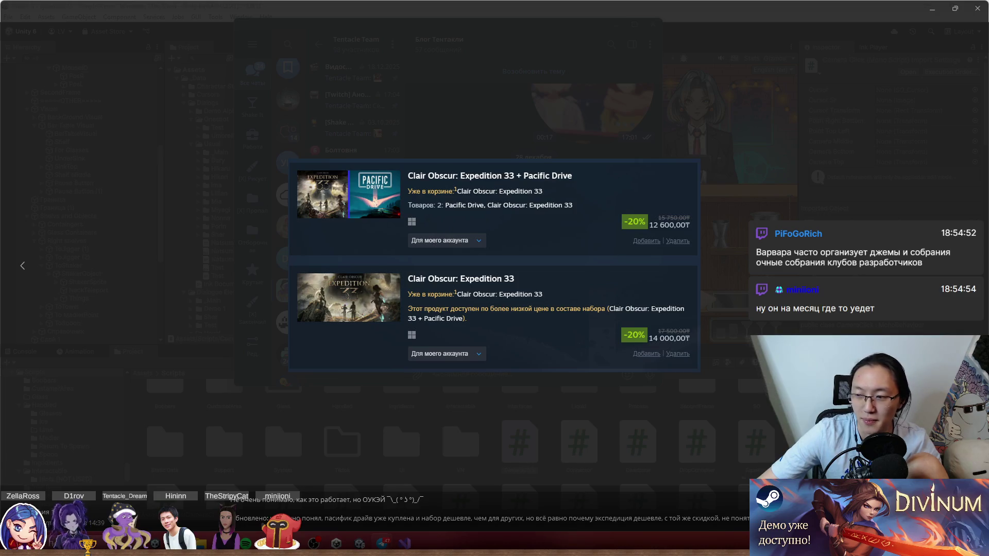
pyautogui.press('Escape')
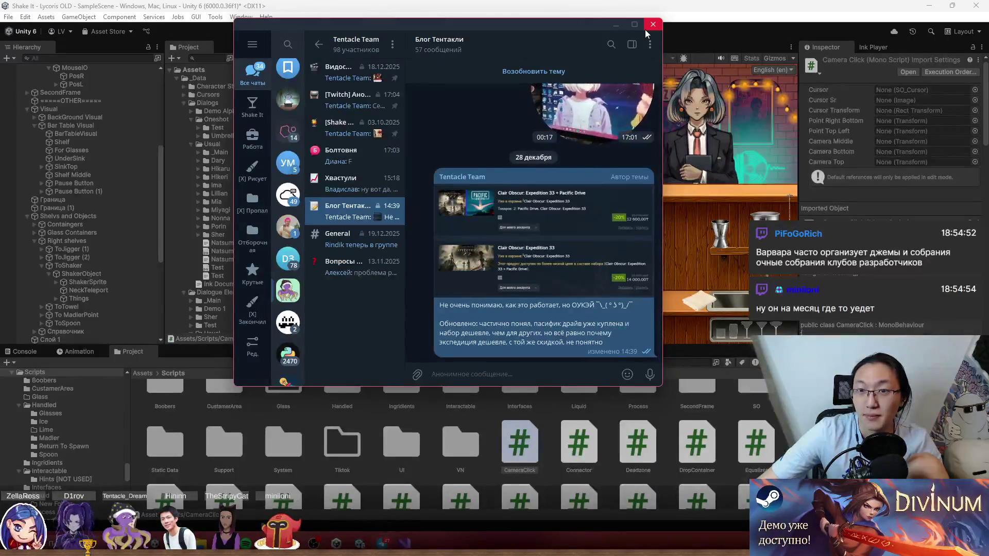
# Step: Back in Unity, test picking up the shaker and its lid with the Game view maximised
pyautogui.click(651, 26)
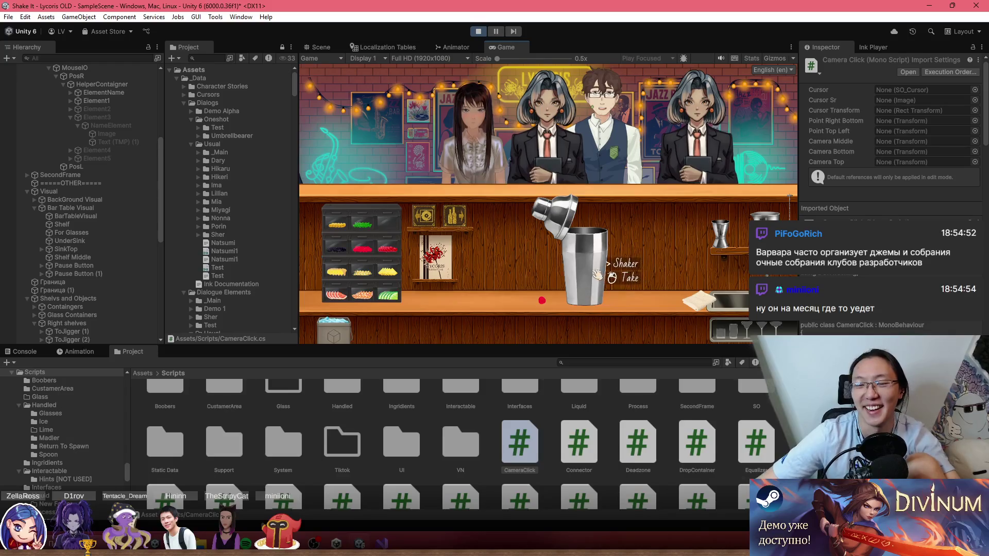
pyautogui.click(585, 294)
pyautogui.rightClick(639, 266)
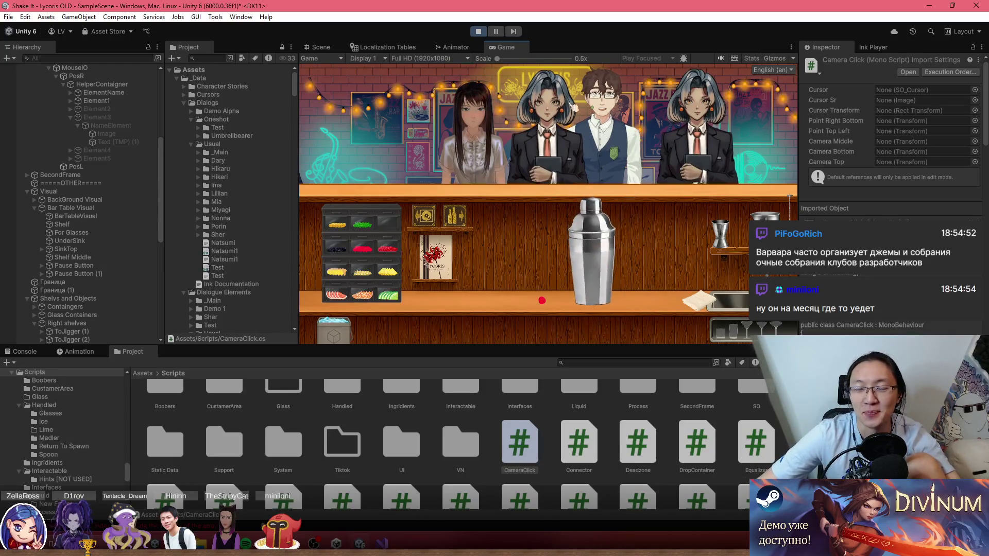
pyautogui.hotkey('shift', 'space')
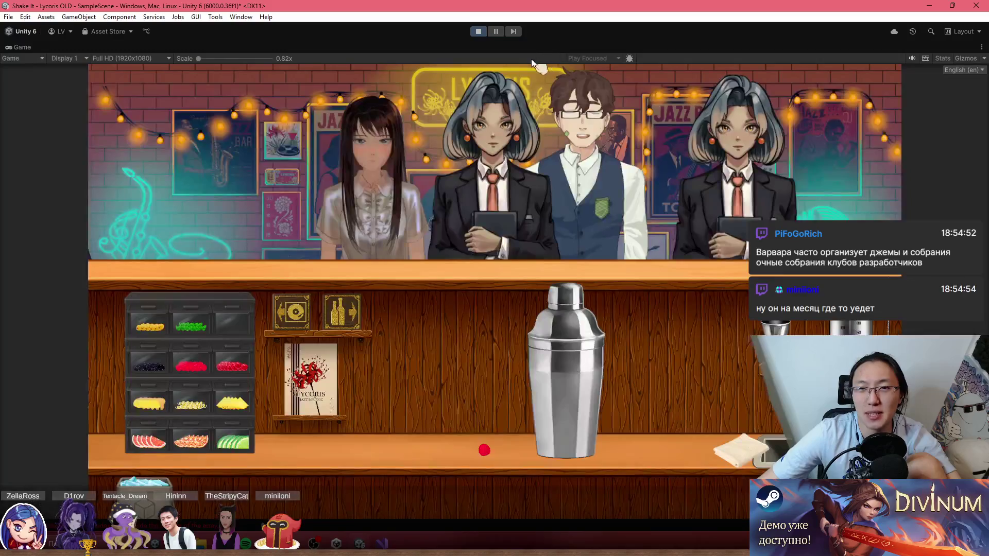
pyautogui.click(572, 337)
pyautogui.click(542, 328)
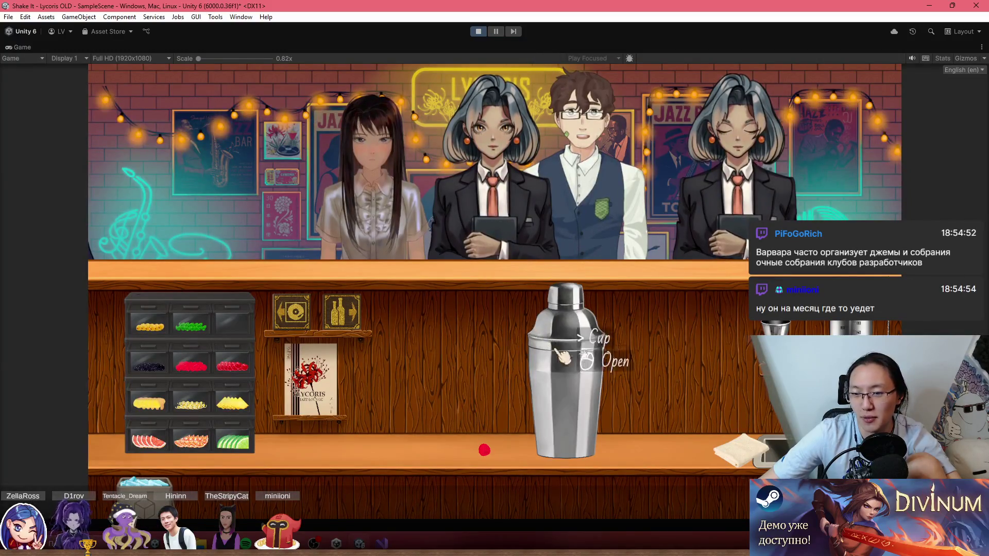
# Step: Switch the game language to Russian (ru) and pick up the jigger from the shelf
pyautogui.click(963, 69)
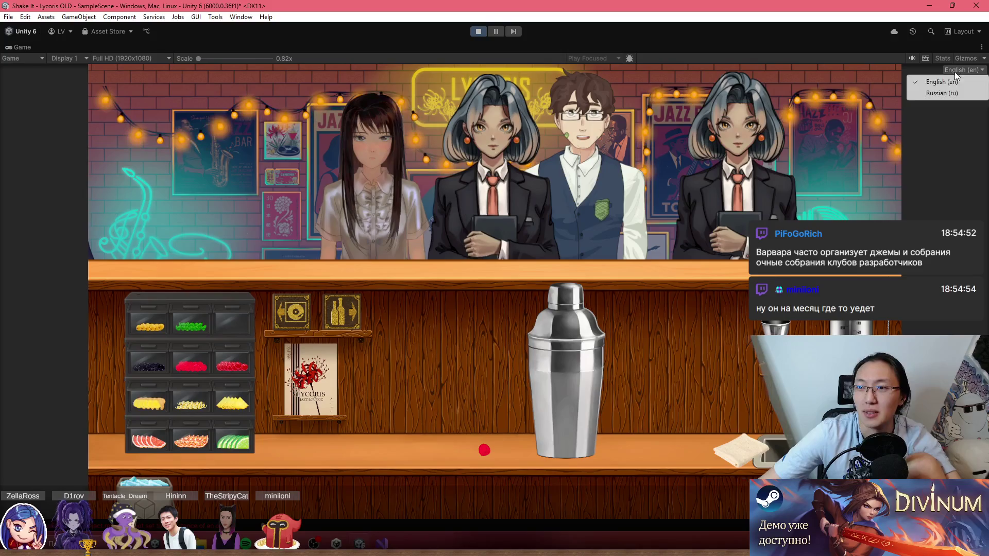
pyautogui.click(960, 93)
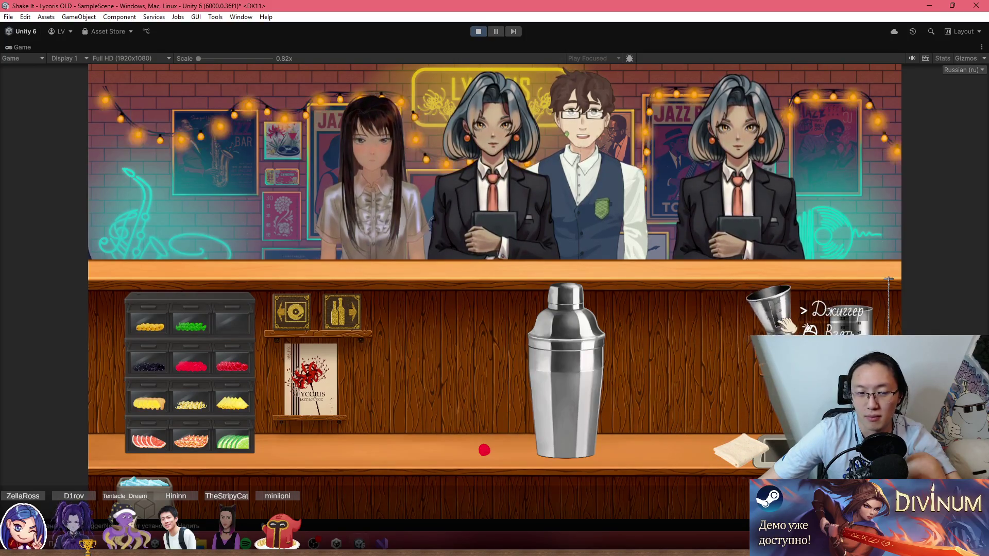
pyautogui.click(706, 335)
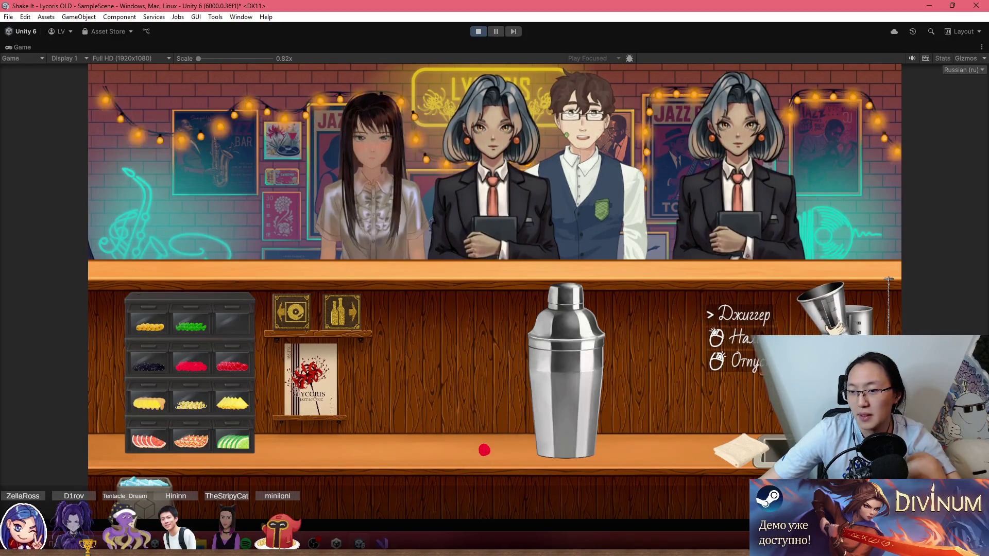
pyautogui.click(834, 319)
pyautogui.click(767, 329)
pyautogui.click(775, 327)
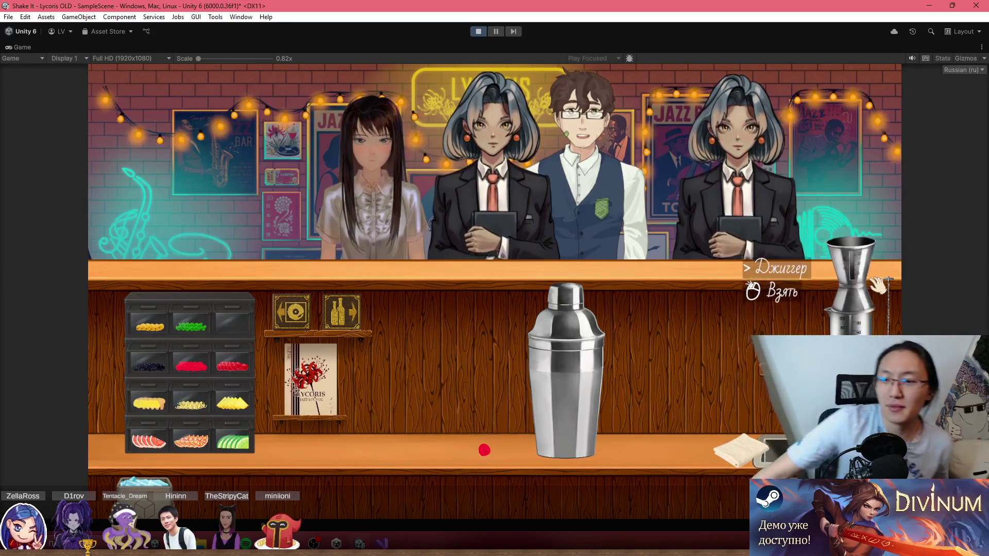
pyautogui.click(775, 327)
pyautogui.click(775, 327)
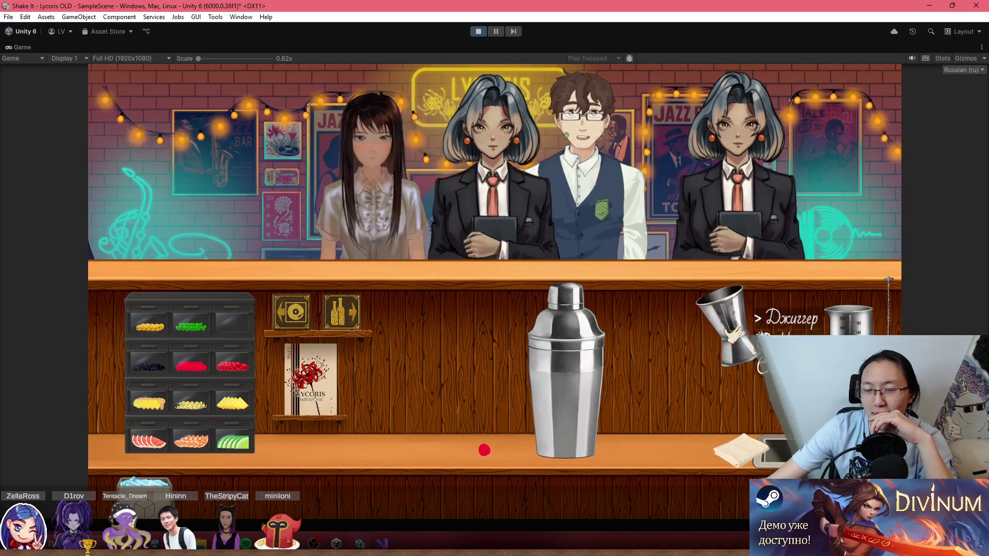
pyautogui.click(775, 325)
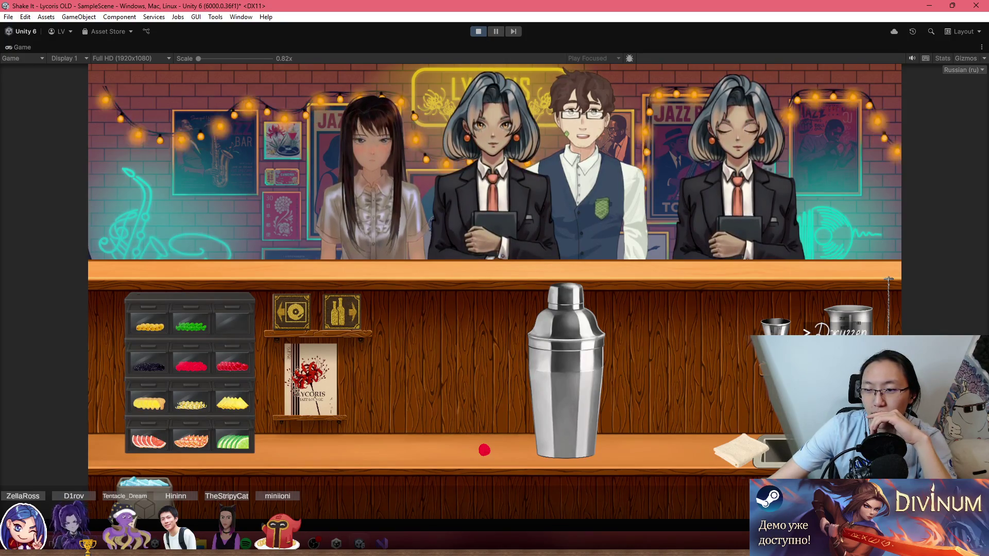
pyautogui.moveTo(775, 330)
pyautogui.mouseDown()
pyautogui.moveTo(749, 340)
pyautogui.moveTo(755, 426)
pyautogui.moveTo(602, 361)
pyautogui.moveTo(579, 368)
pyautogui.moveTo(741, 339)
pyautogui.moveTo(824, 370)
pyautogui.moveTo(695, 329)
pyautogui.moveTo(824, 289)
pyautogui.moveTo(824, 299)
pyautogui.moveTo(680, 392)
pyautogui.moveTo(804, 370)
pyautogui.moveTo(810, 327)
pyautogui.moveTo(824, 329)
pyautogui.moveTo(806, 291)
pyautogui.moveTo(832, 319)
pyautogui.moveTo(822, 304)
pyautogui.moveTo(821, 314)
pyautogui.moveTo(840, 307)
pyautogui.moveTo(585, 332)
pyautogui.moveTo(635, 373)
pyautogui.mouseUp()
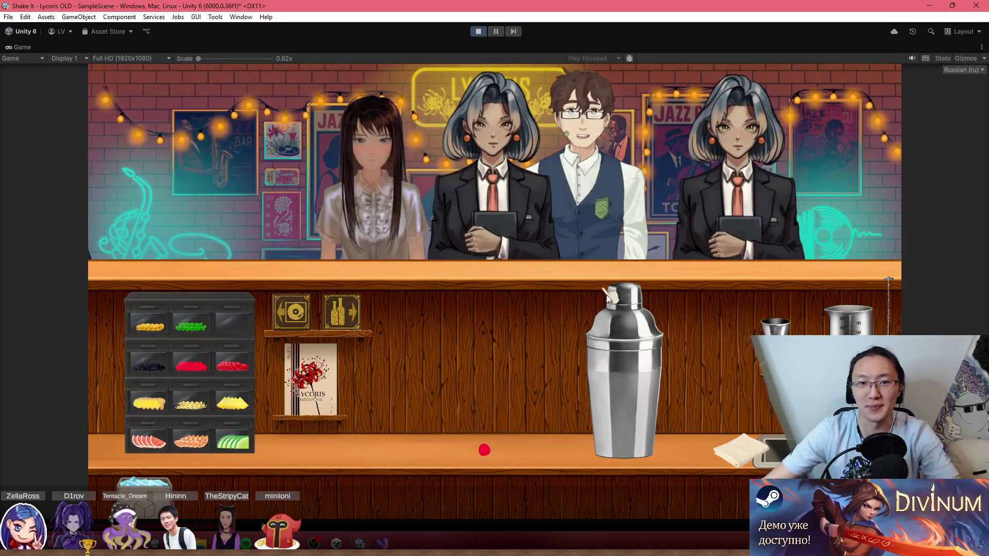
# Step: Open the shaker's lid and bring up the Windows notification panel with Win+N
pyautogui.click(618, 322)
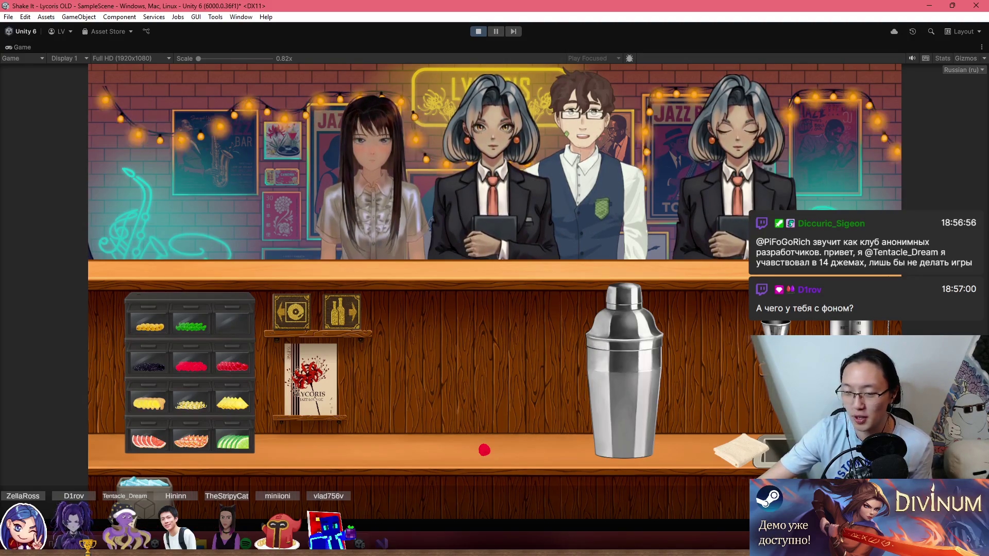
pyautogui.press('super+n')
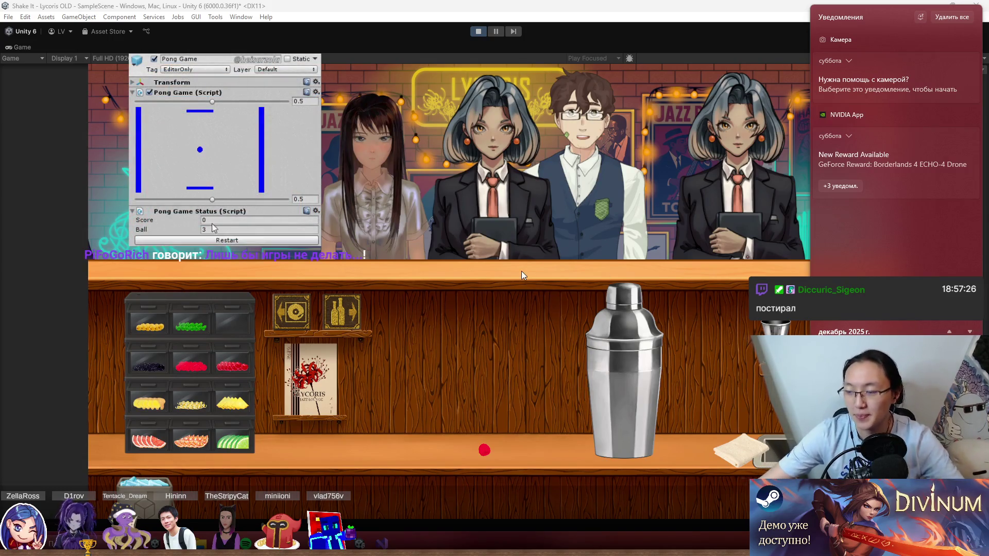
# Step: Close the notification panel and drag the shaker to the right along the bar
pyautogui.click(526, 207)
pyautogui.moveTo(623, 360)
pyautogui.mouseDown()
pyautogui.moveTo(494, 211)
pyautogui.moveTo(497, 343)
pyautogui.mouseUp()
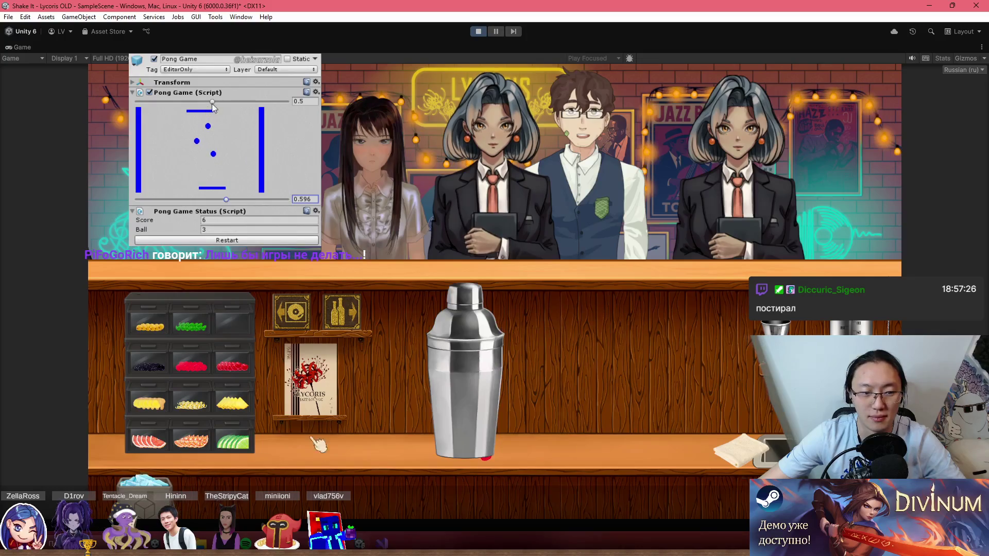
pyautogui.moveTo(497, 376); pyautogui.dragTo(726, 396)
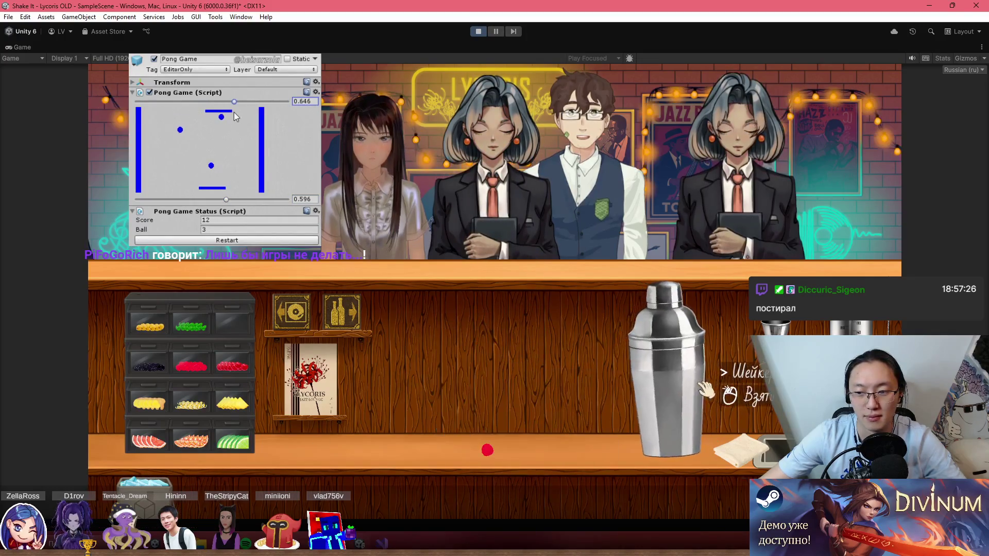
pyautogui.moveTo(665, 361)
pyautogui.mouseDown()
pyautogui.moveTo(553, 203)
pyautogui.moveTo(502, 194)
pyautogui.moveTo(664, 361)
pyautogui.moveTo(695, 365)
pyautogui.mouseUp()
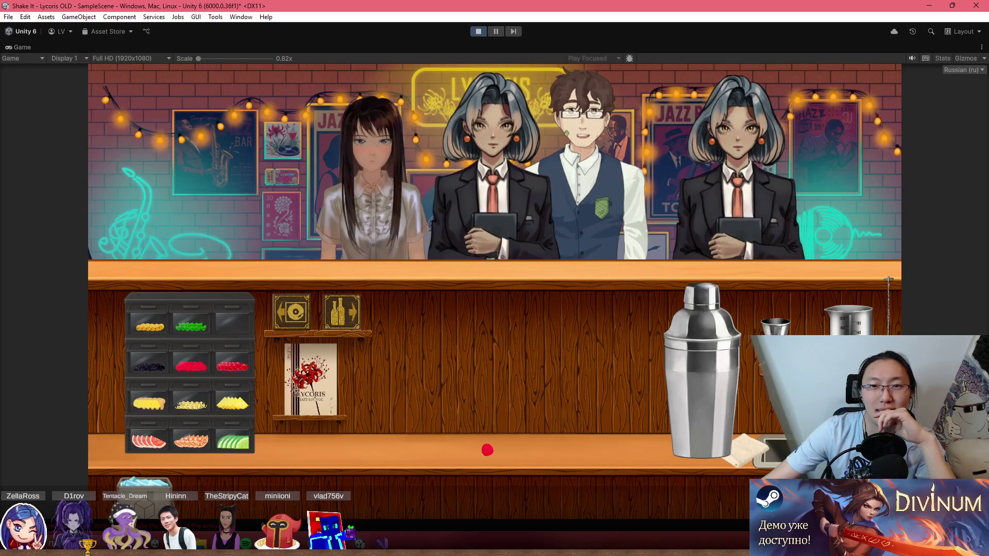
# Step: Stop play mode, select the Shelf object, and open InteractableTools.cs from the Interactable folder
pyautogui.click(478, 31)
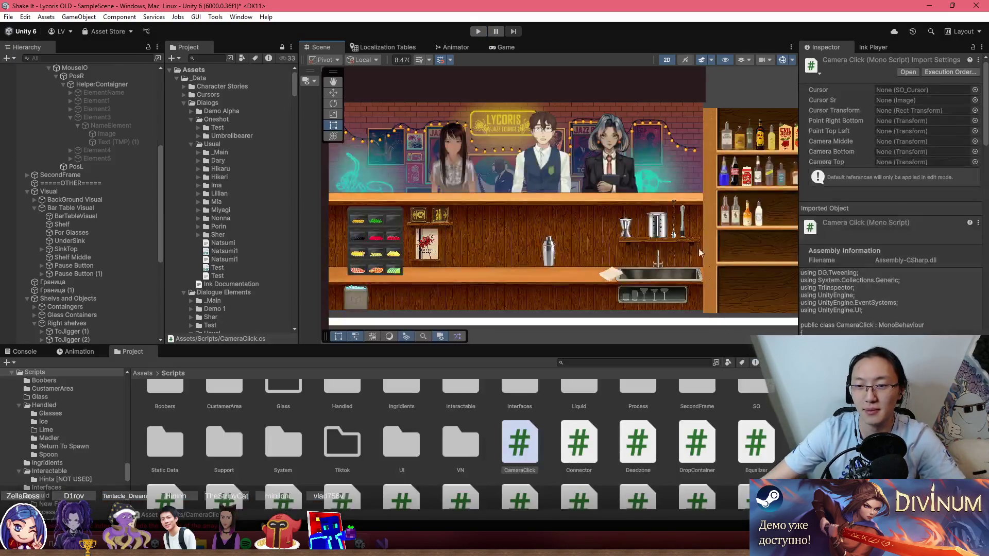
pyautogui.click(649, 221)
pyautogui.click(648, 222)
pyautogui.scroll(3, 649, 222)
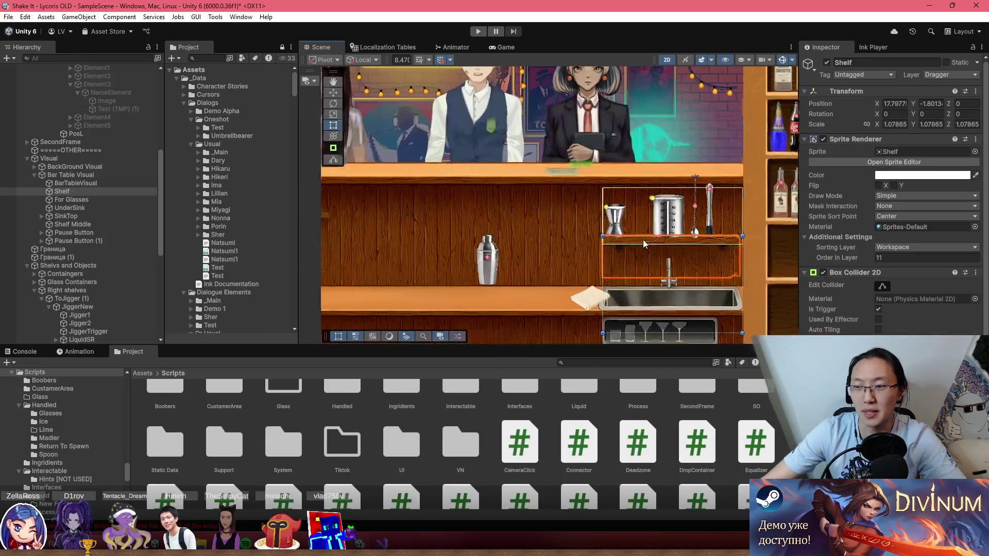
pyautogui.scroll(-3, 899, 314)
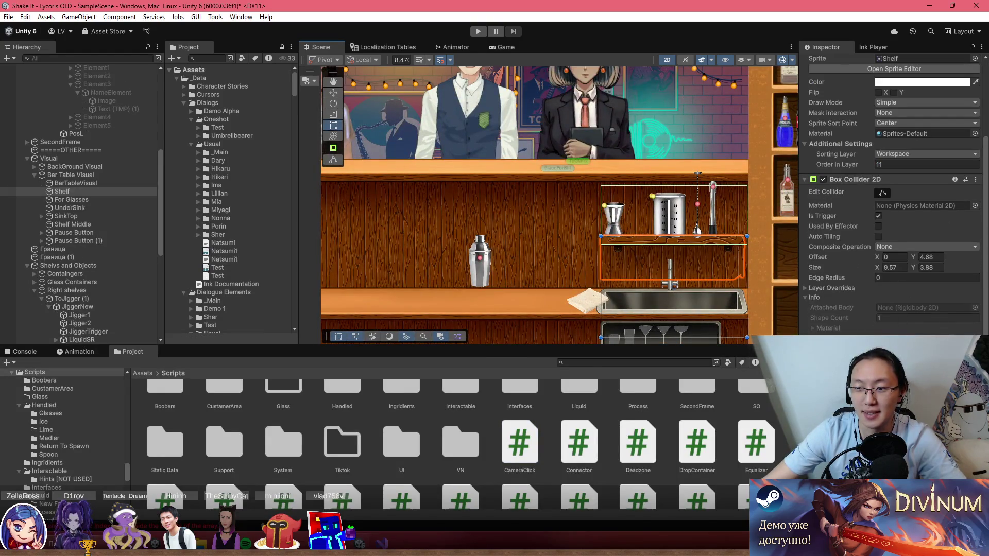
pyautogui.doubleClick(460, 442)
pyautogui.doubleClick(490, 412)
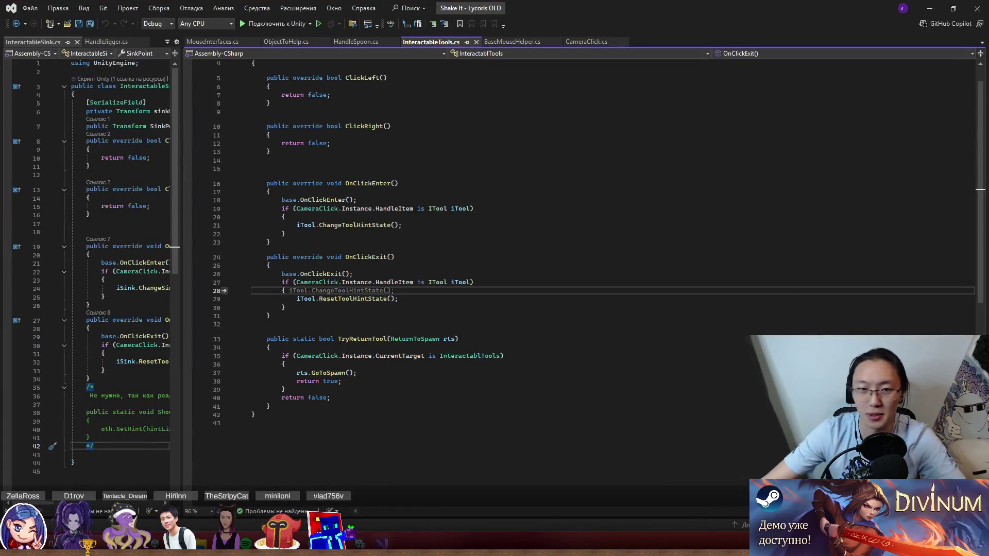
# Step: Add blank lines after TryReturnTool's closing brace in InteractableTools.cs and save
pyautogui.scroll(1, 419, 264)
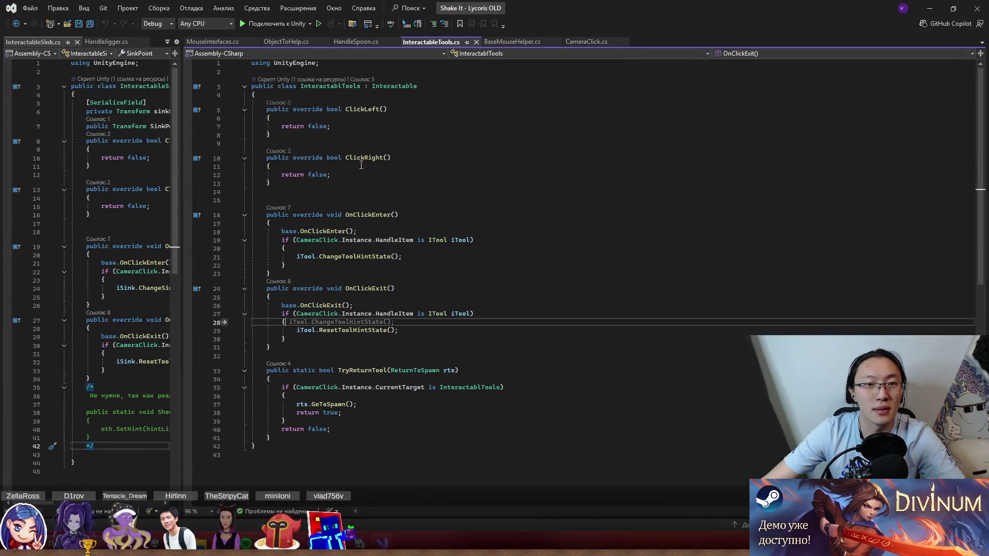
pyautogui.click(405, 372)
pyautogui.click(411, 356)
pyautogui.click(464, 412)
pyautogui.click(471, 438)
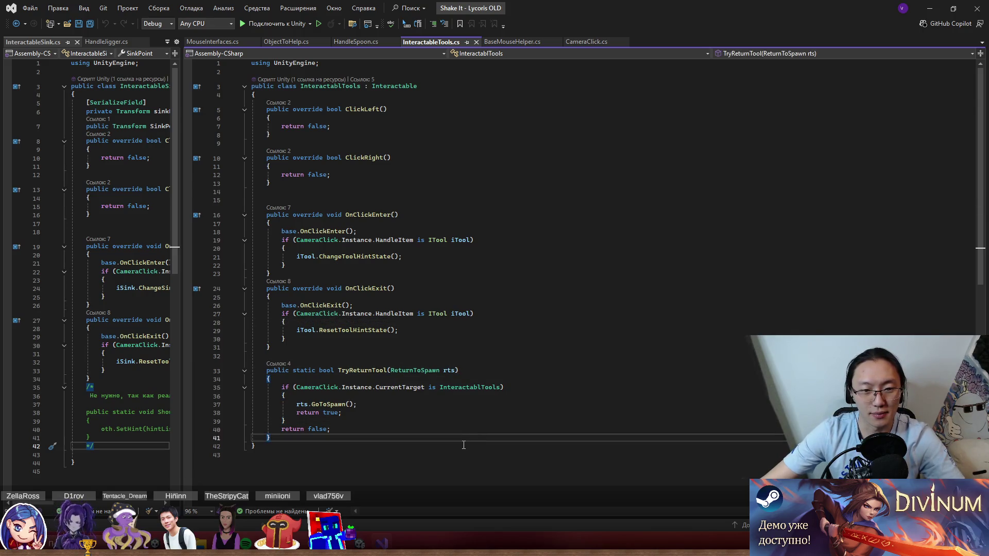
pyautogui.press('Return')
pyautogui.press('Return')
pyautogui.press('Return')
pyautogui.hotkey('ctrl', 's')
pyautogui.moveTo(360, 369); pyautogui.dragTo(397, 436)
pyautogui.click(397, 437)
pyautogui.click(402, 356)
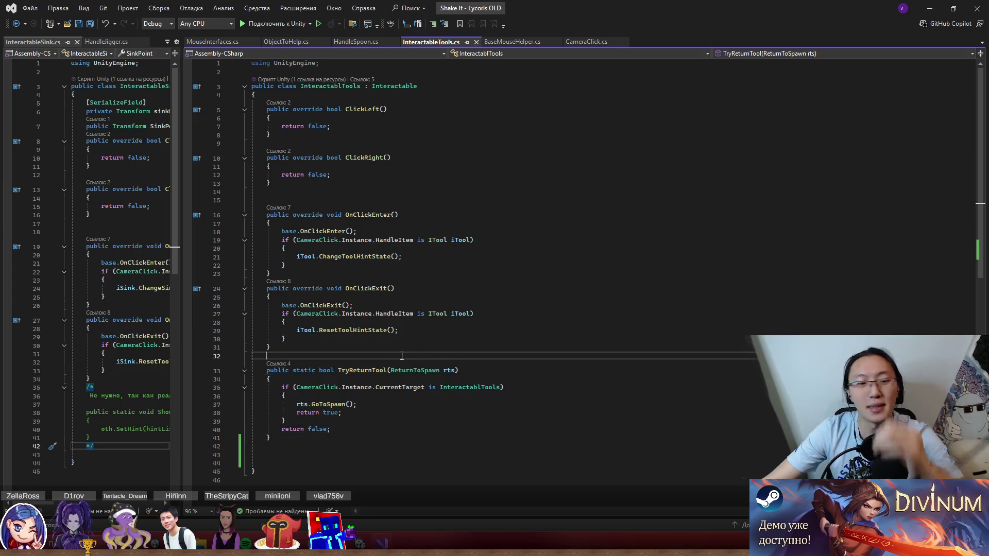
pyautogui.moveTo(308, 370); pyautogui.dragTo(266, 446)
pyautogui.click(266, 446)
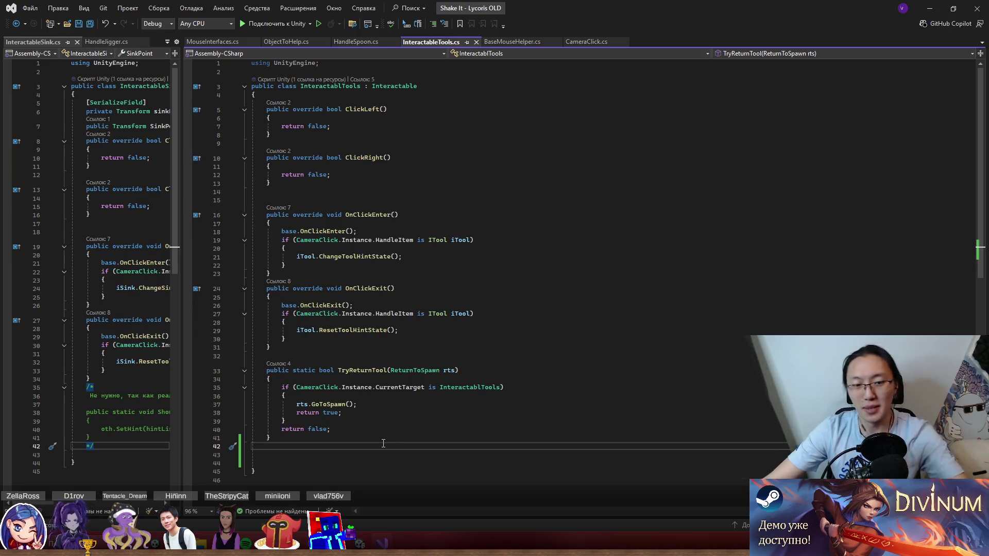
# Step: Write an empty public void Activate(bool isActive) method below TryReturnTool
pyautogui.press('Return')
pyautogui.write('public void ')
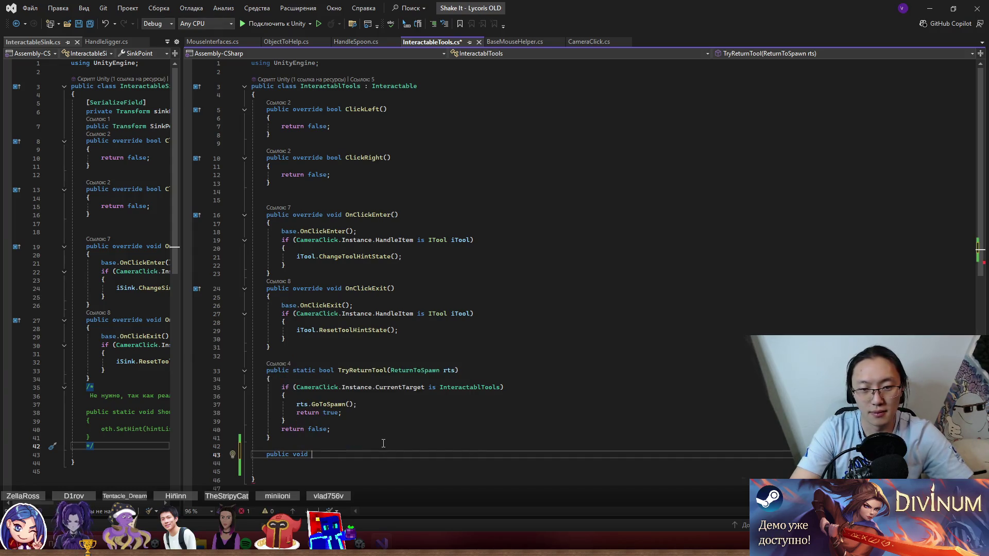
pyautogui.write('Ac')
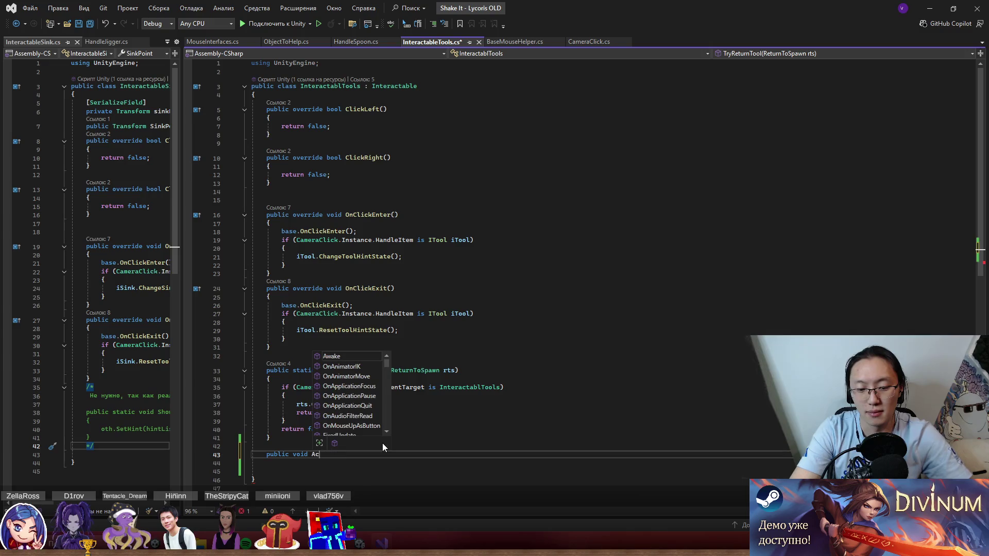
pyautogui.write('tivate(')
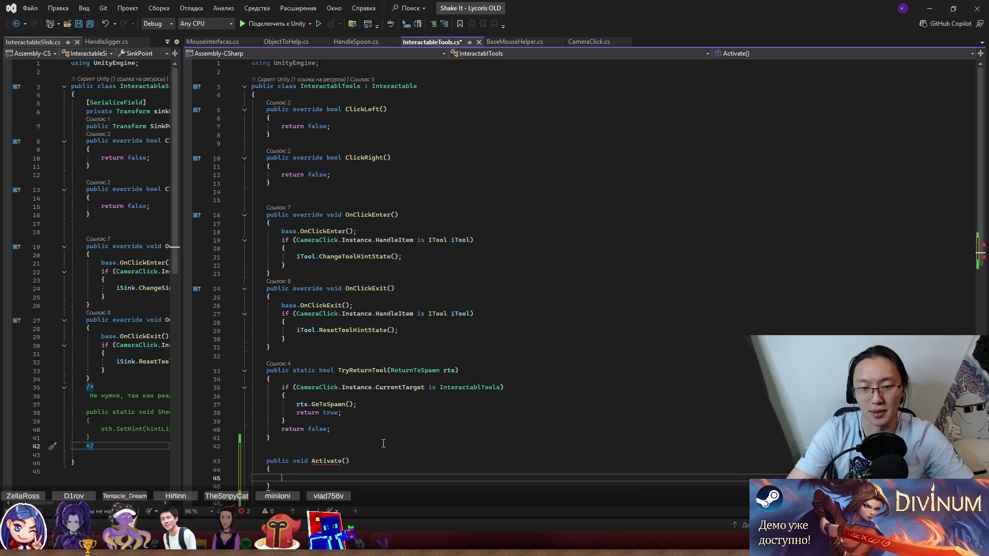
pyautogui.press('Return')
pyautogui.write('{')
pyautogui.press('Return')
pyautogui.click(363, 455)
pyautogui.press('Left')
pyautogui.write('b')
pyautogui.write('ool')
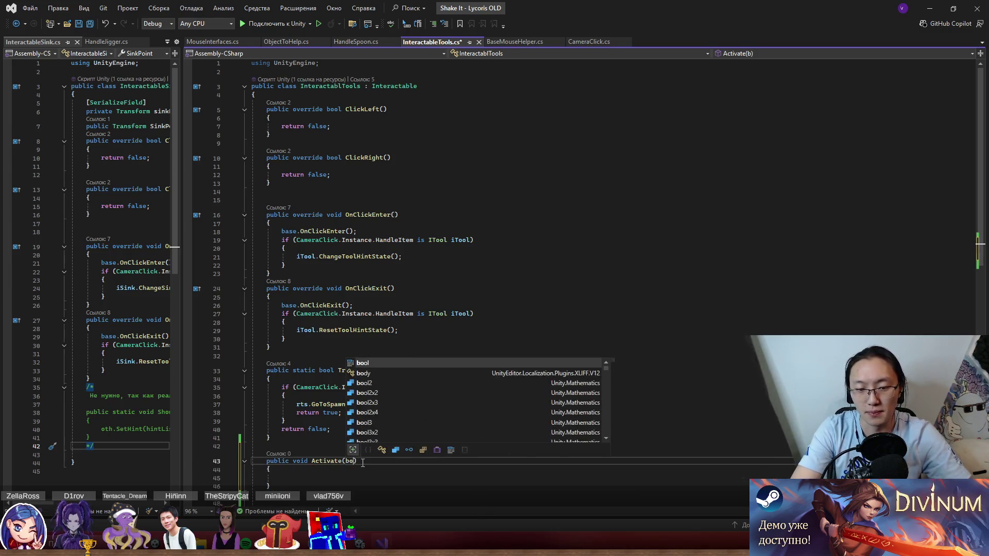
pyautogui.write(' isActive')
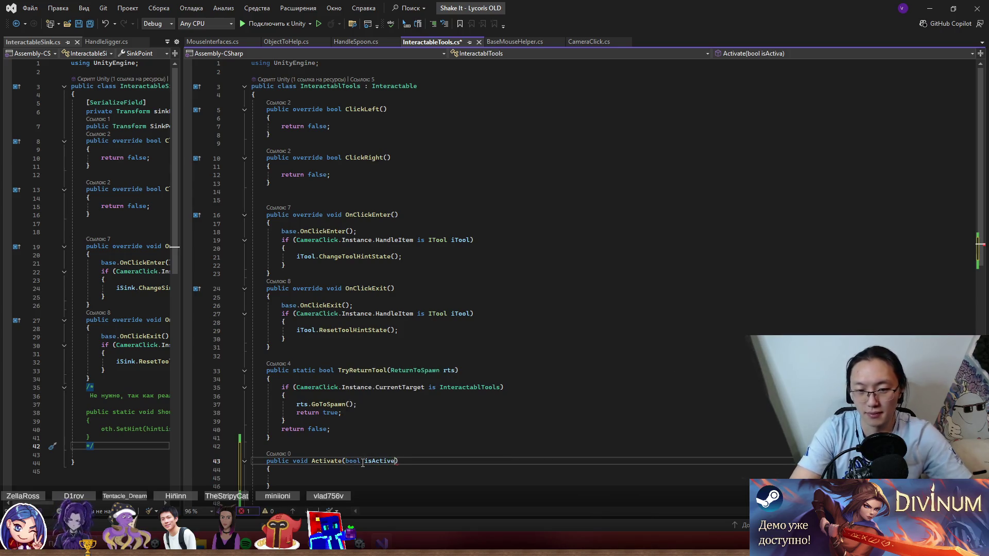
pyautogui.press('Down')
pyautogui.press('Down')
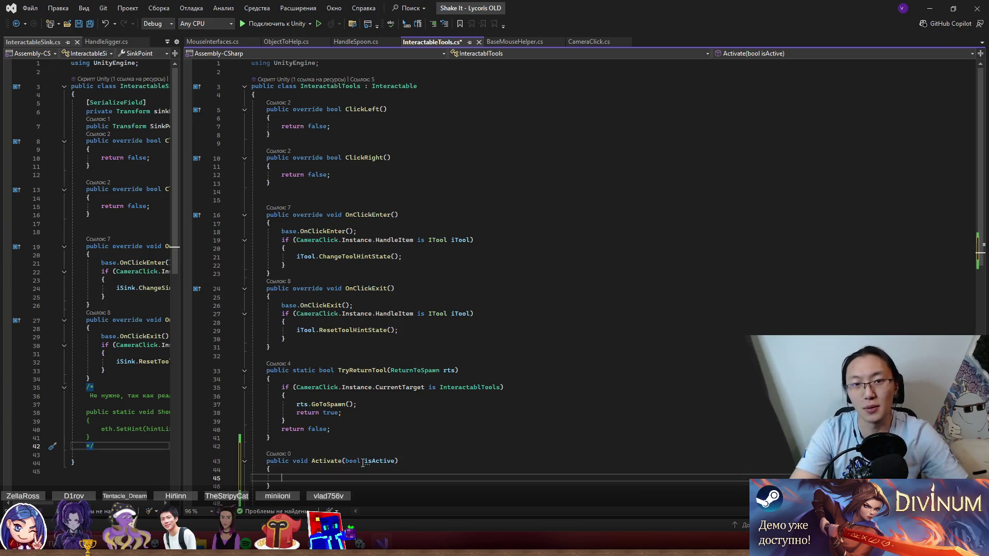
# Step: Follow the definitions from Interactable to BaseMouseHelper and locate its mouseLayer field
pyautogui.keyDown('ctrl'); pyautogui.click(392, 86); pyautogui.keyUp('ctrl')
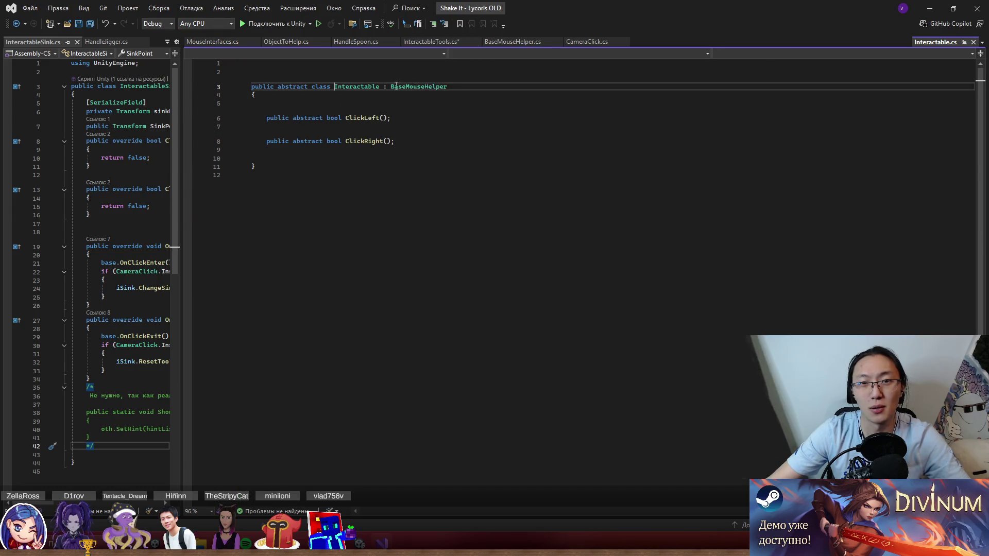
pyautogui.keyDown('ctrl'); pyautogui.click(429, 87); pyautogui.keyUp('ctrl')
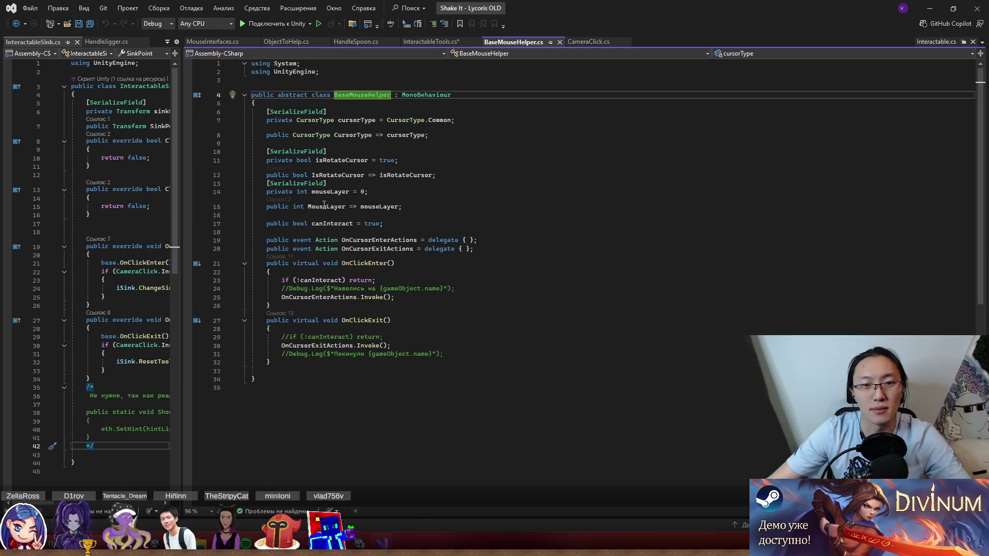
pyautogui.keyDown('ctrl'); pyautogui.click(379, 206); pyautogui.keyUp('ctrl')
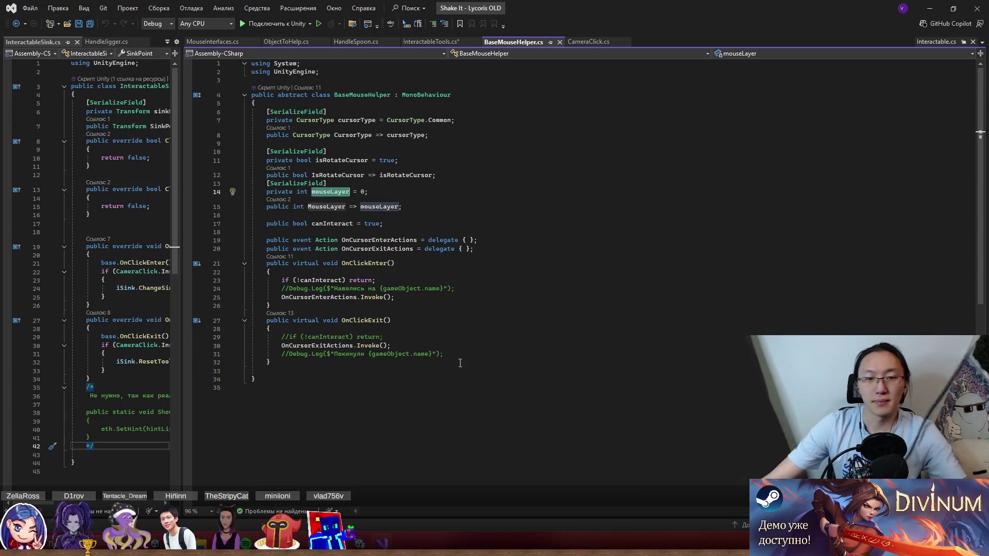
# Step: Add a SetMouseLayer(int newLayer) method assigning mouseLayer = newLayer, then return to InteractableTools.cs
pyautogui.click(442, 366)
pyautogui.press('Return')
pyautogui.press('Return')
pyautogui.write('public void ')
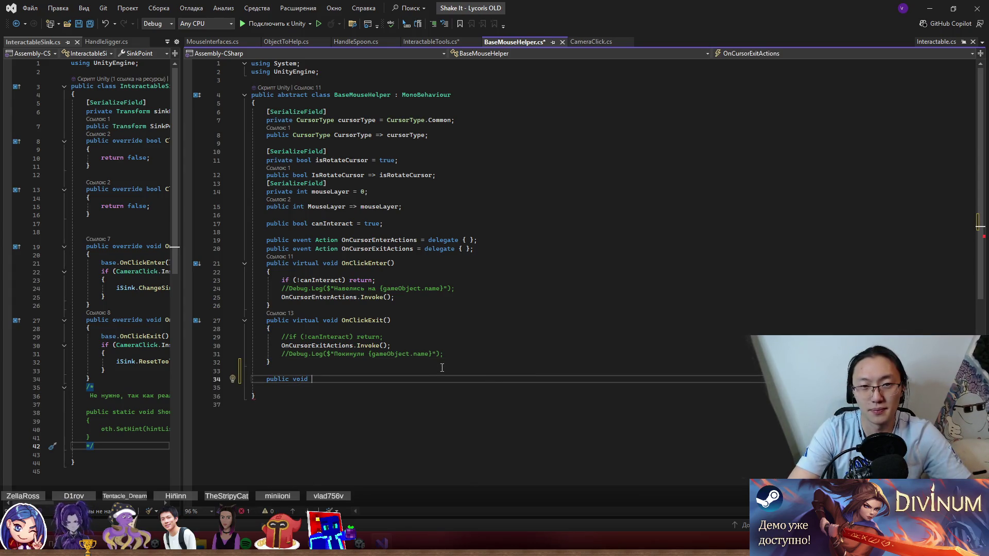
pyautogui.write('Se')
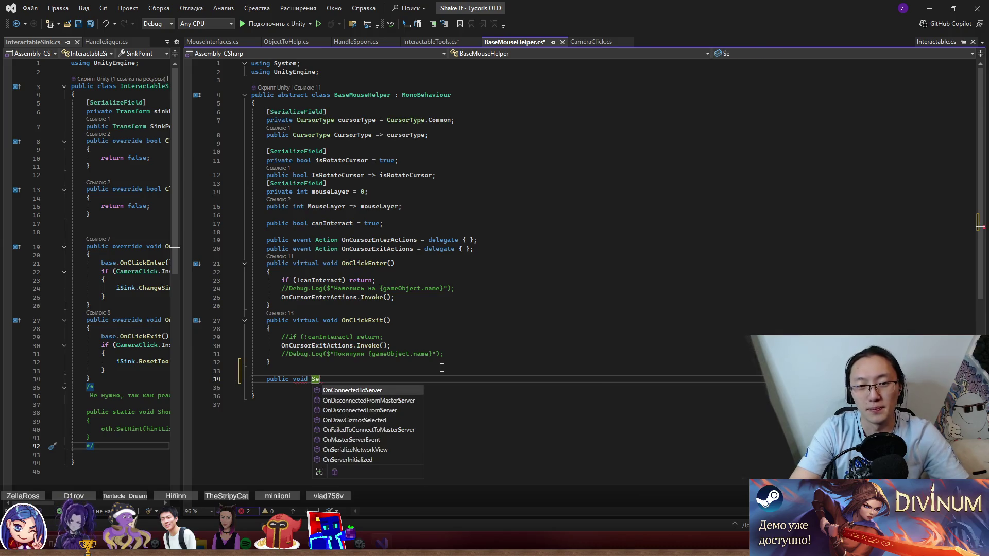
pyautogui.write('tMouseL')
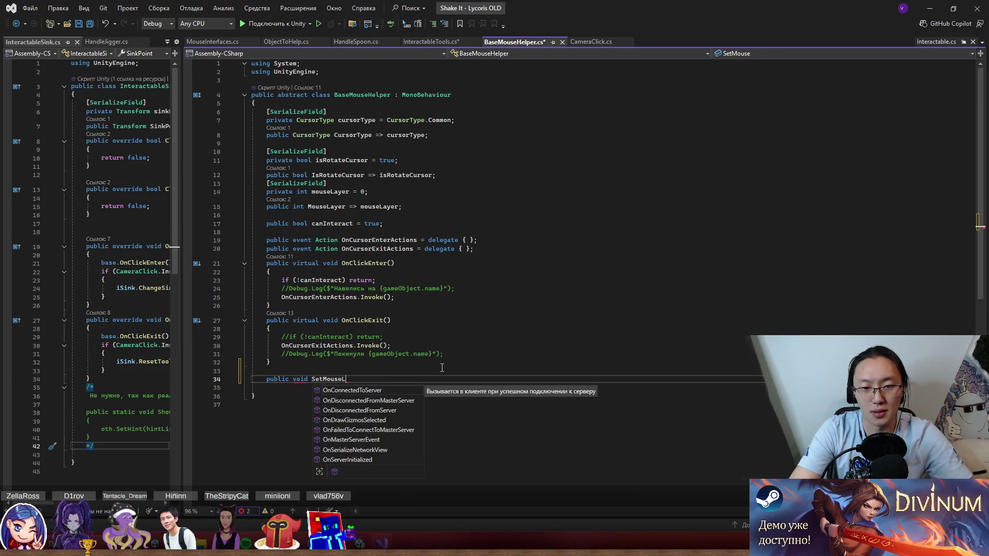
pyautogui.write('ayer')
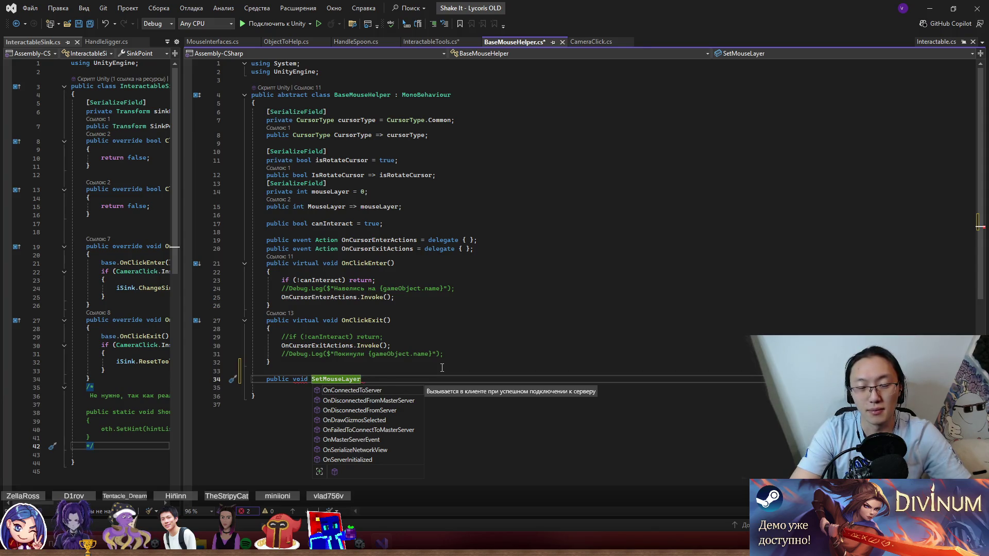
pyautogui.write('() {')
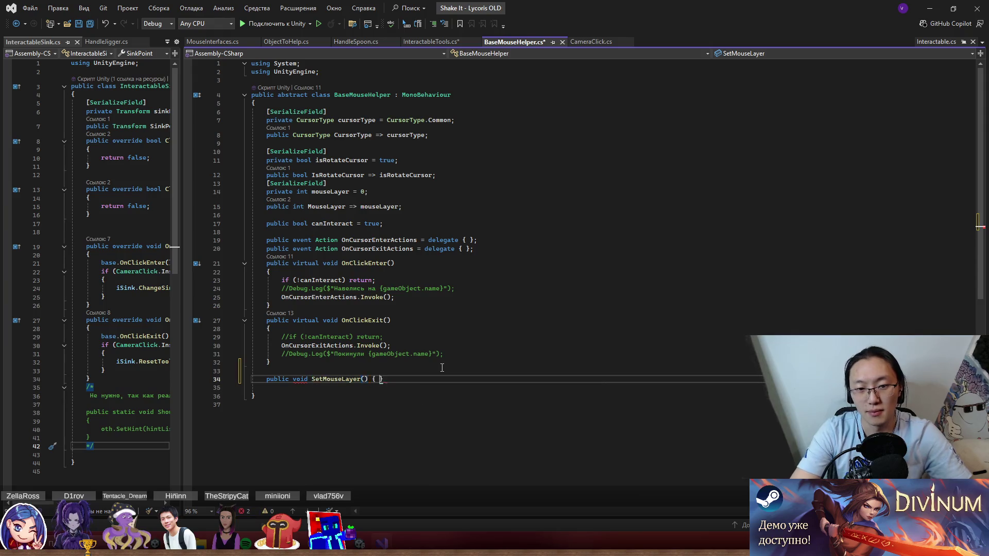
pyautogui.press('Return')
pyautogui.click(364, 386)
pyautogui.write('int newLayer')
pyautogui.press('Down')
pyautogui.press('Down')
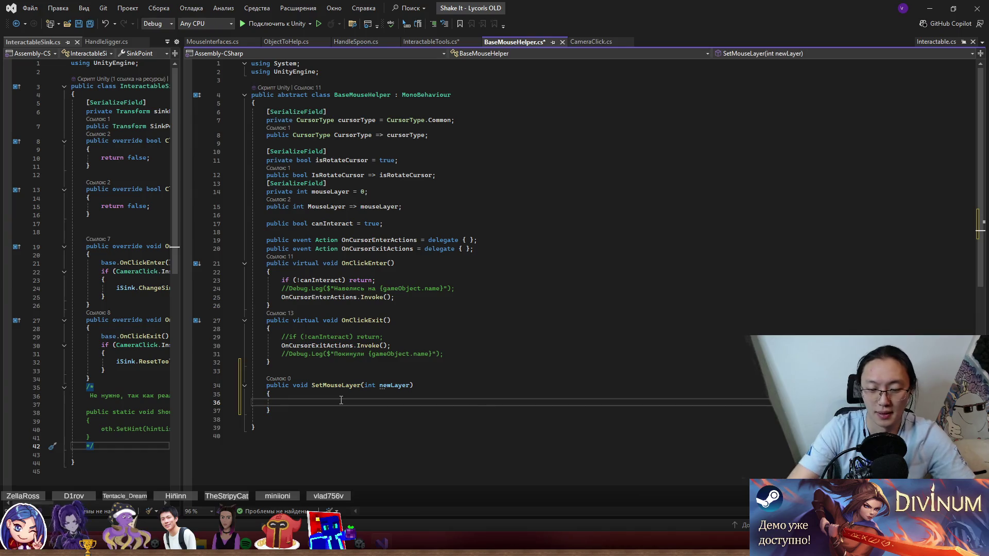
pyautogui.write('mo')
pyautogui.press('Tab')
pyautogui.press('Tab')
pyautogui.click(407, 348)
pyautogui.hotkey('ctrl', '-')
pyautogui.hotkey('ctrl', '-')
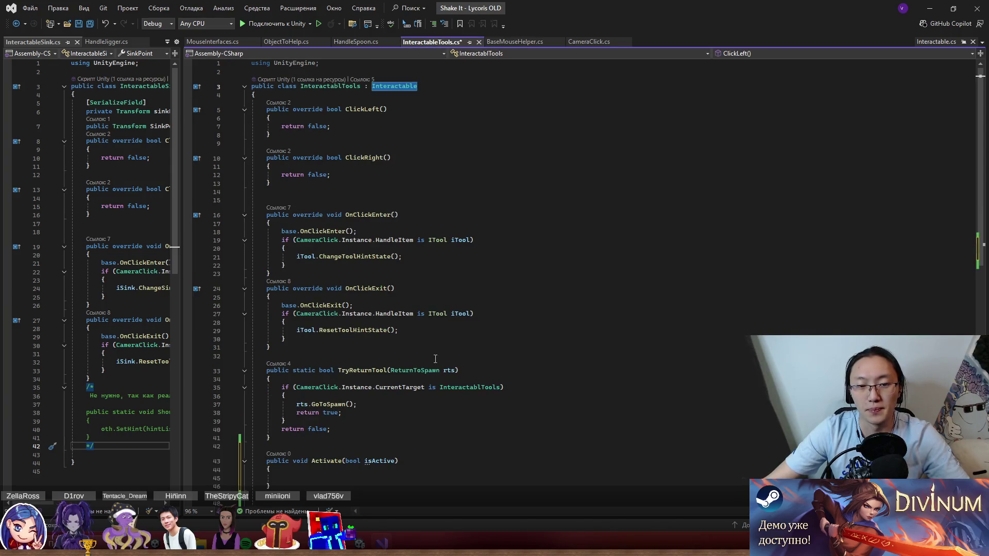
# Step: Delete the SetMouseLayer method from BaseMouseHelper.cs
pyautogui.scroll(-7, 436, 349)
pyautogui.click(378, 274)
pyautogui.scroll(7, 363, 259)
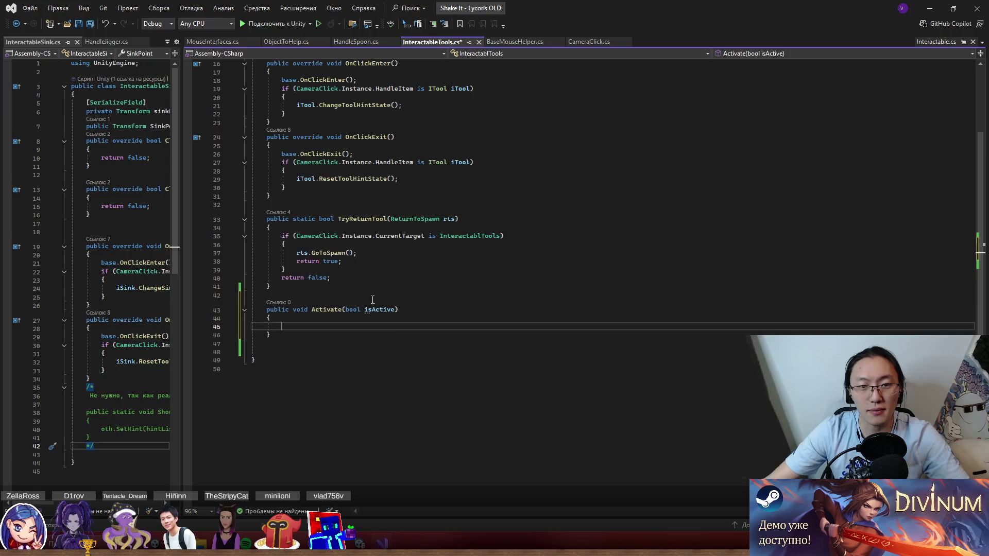
pyautogui.scroll(-3, 412, 408)
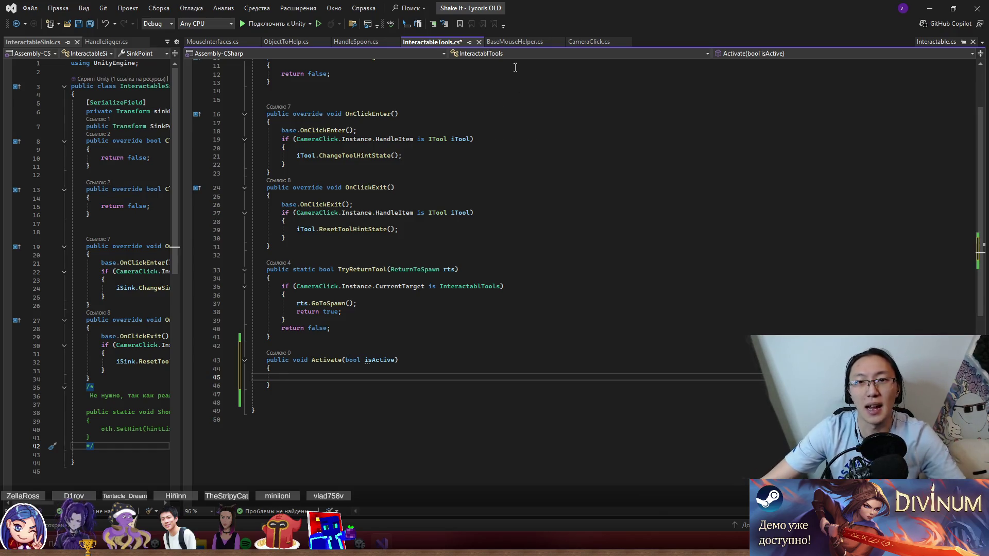
pyautogui.click(518, 42)
pyautogui.moveTo(330, 410); pyautogui.dragTo(320, 373)
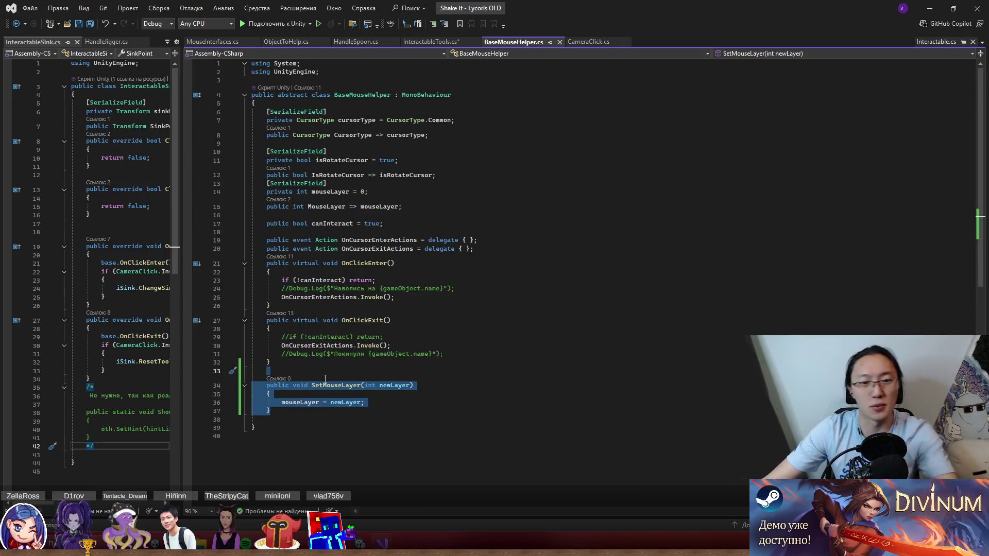
pyautogui.press('Delete')
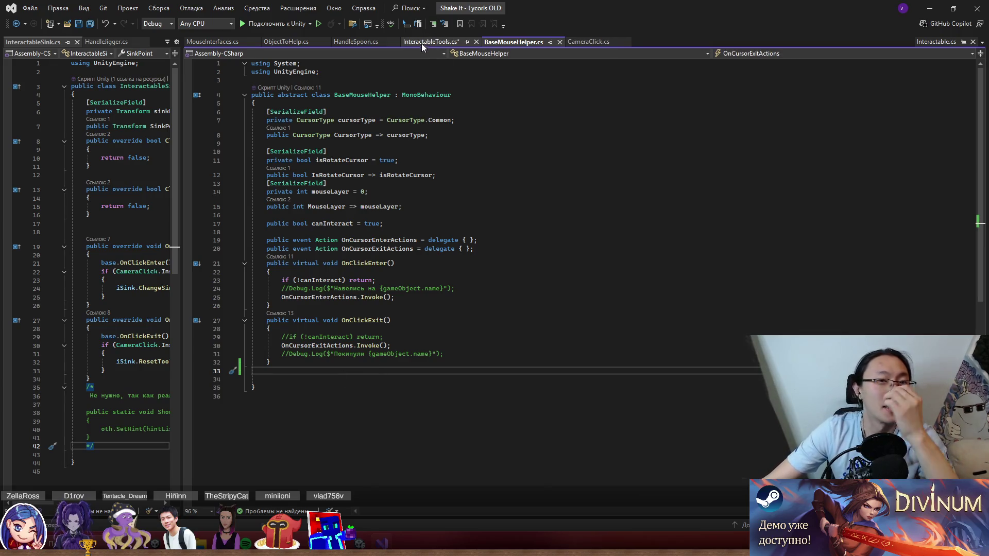
# Step: Change the mouseLayer field from private to protected and save BaseMouseHelper.cs
pyautogui.click(424, 43)
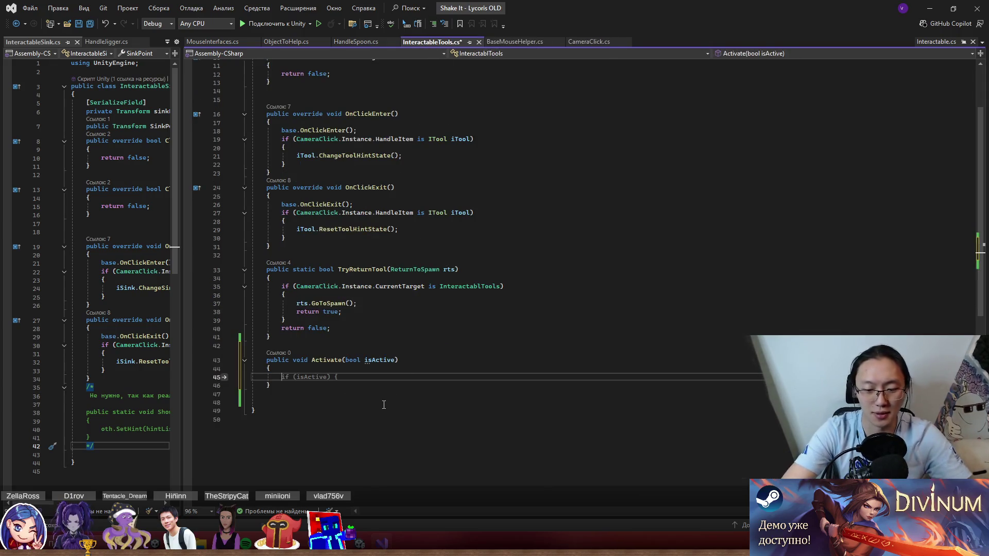
pyautogui.hotkey('ctrl', 'Tab')
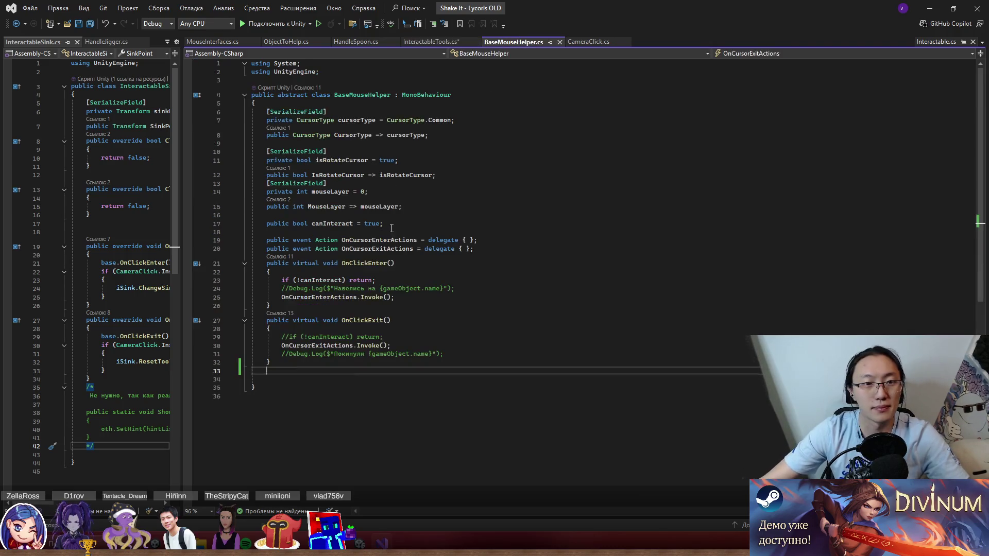
pyautogui.doubleClick(282, 193)
pyautogui.write('prot')
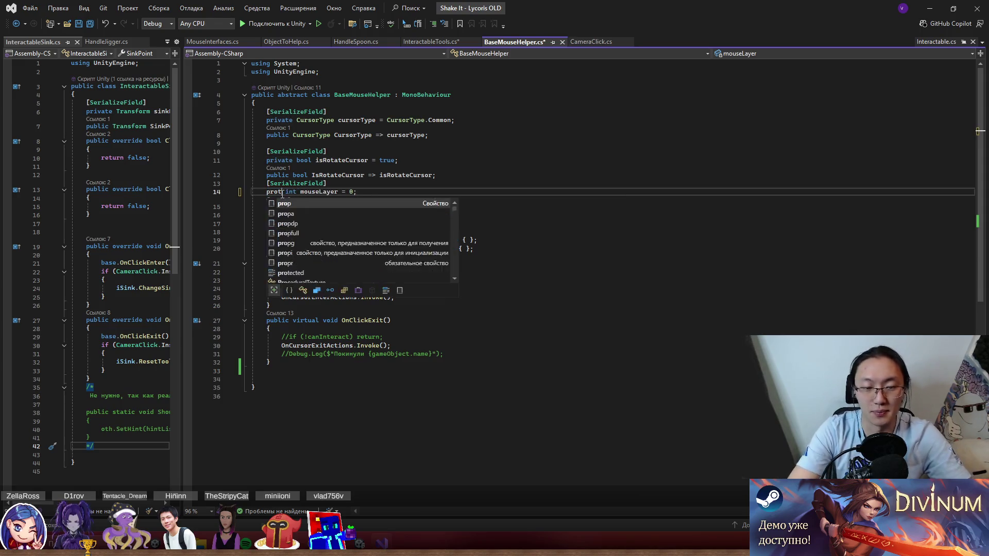
pyautogui.press('Tab')
pyautogui.hotkey('ctrl', 's')
pyautogui.click(511, 296)
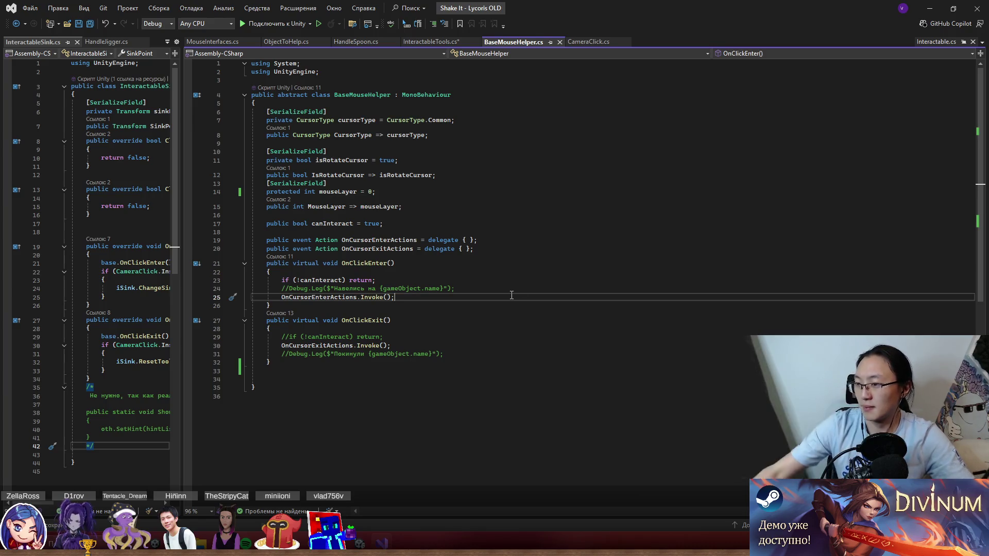
pyautogui.hotkey('alt', 'Tab')
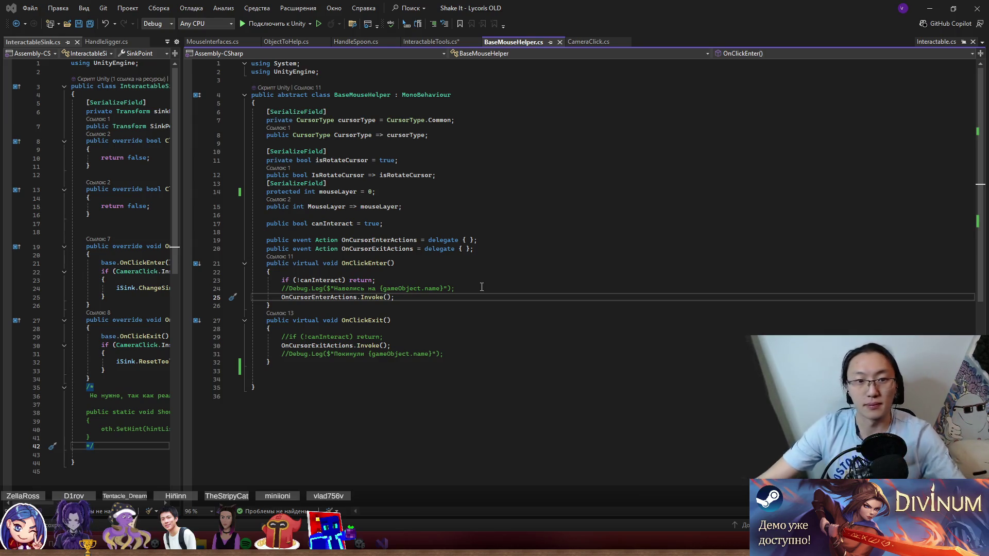
pyautogui.moveTo(181, 287)
pyautogui.mouseDown()
pyautogui.moveTo(705, 298)
pyautogui.moveTo(630, 301)
pyautogui.mouseUp()
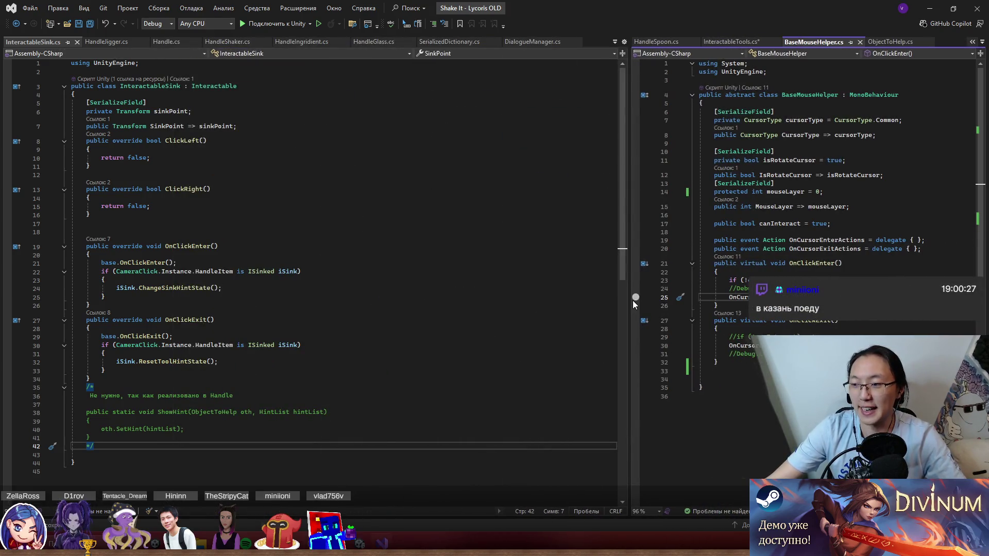
# Step: Review OnClickExit's ResetToolHintState call, then widen the InteractableSink.cs pane with the splitter
pyautogui.click(299, 346)
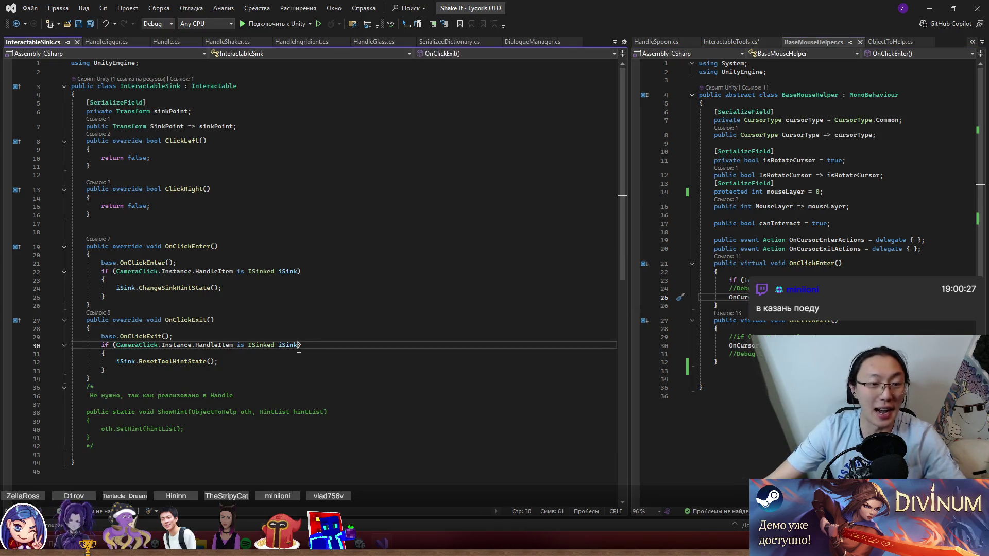
pyautogui.press('Down')
pyautogui.press('Down')
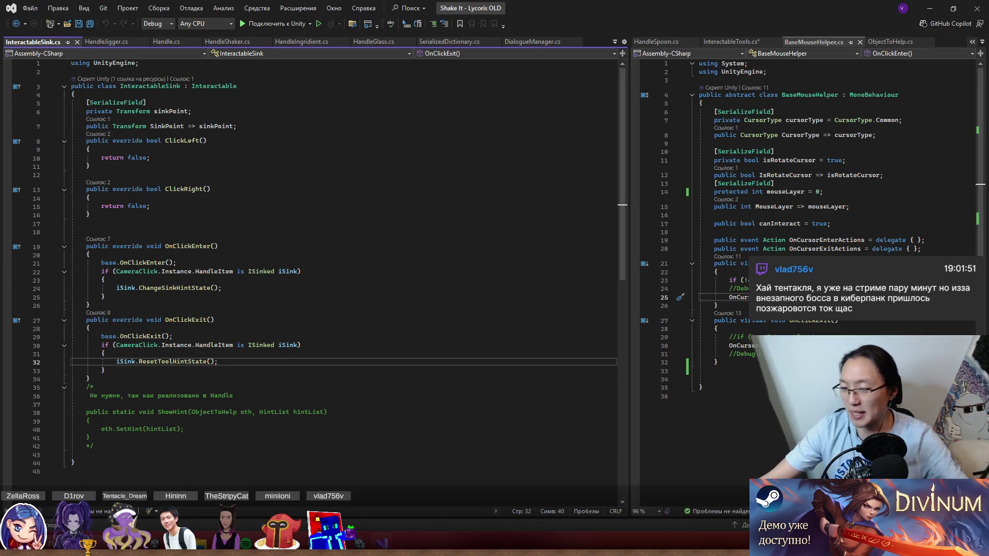
pyautogui.moveTo(370, 39); pyautogui.dragTo(654, 119)
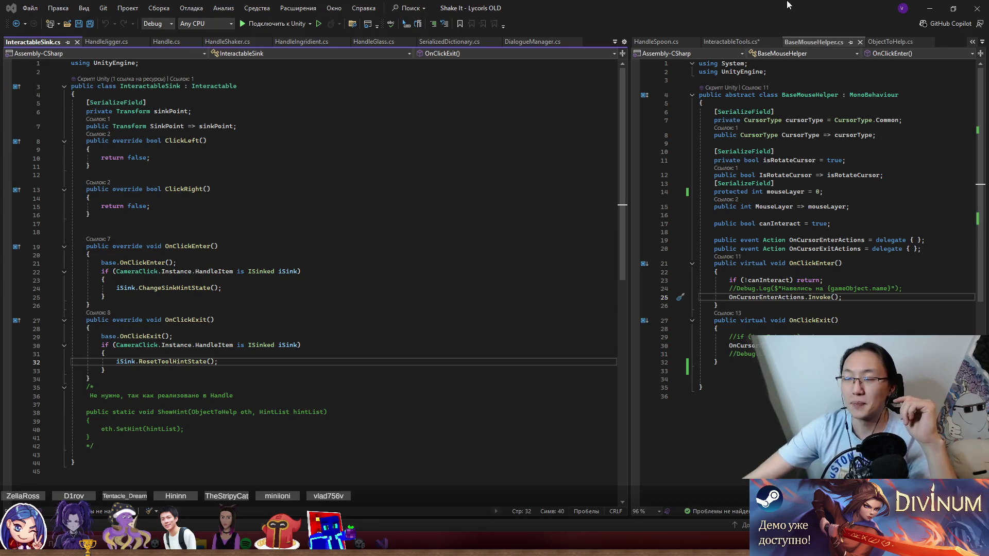
pyautogui.click(351, 319)
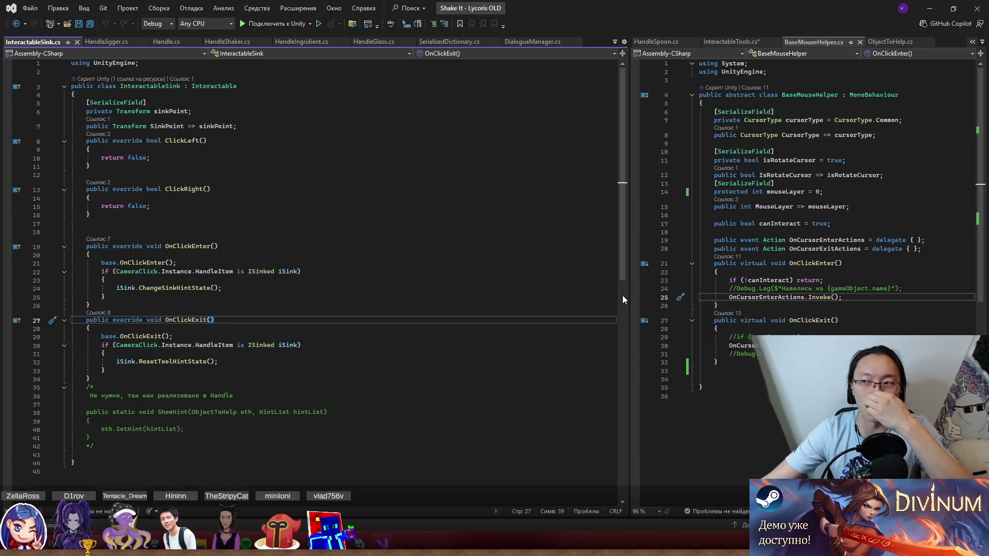
# Step: Browse OnClickExit, ShowHint and the end of ClickRight in the open scripts
pyautogui.press('Down')
pyautogui.press('Down')
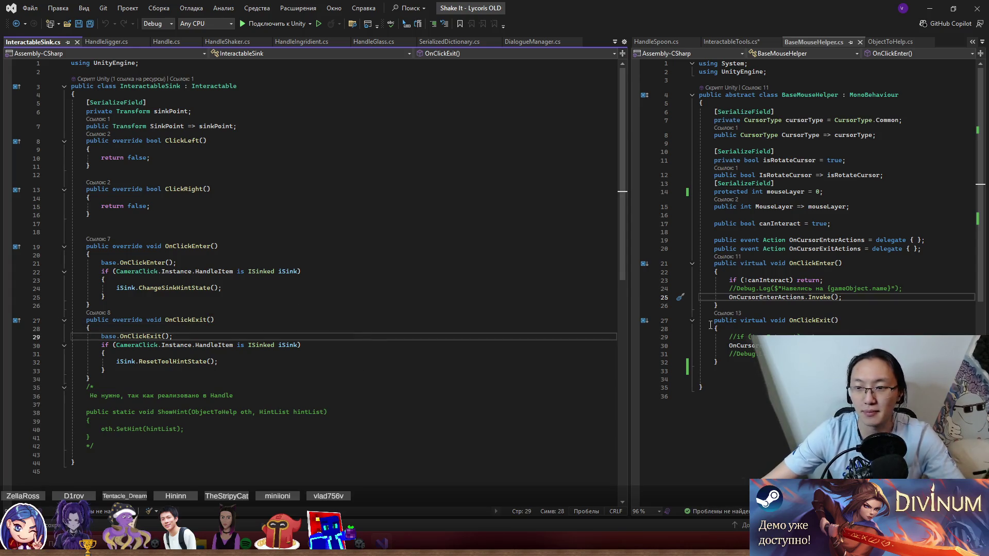
pyautogui.click(787, 304)
pyautogui.click(340, 412)
pyautogui.click(188, 189)
pyautogui.click(214, 212)
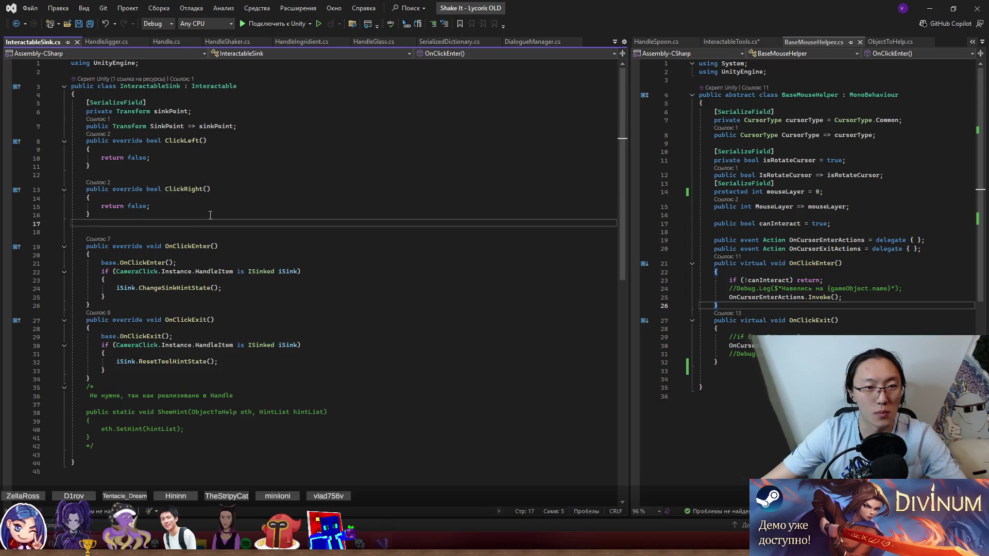
pyautogui.click(213, 209)
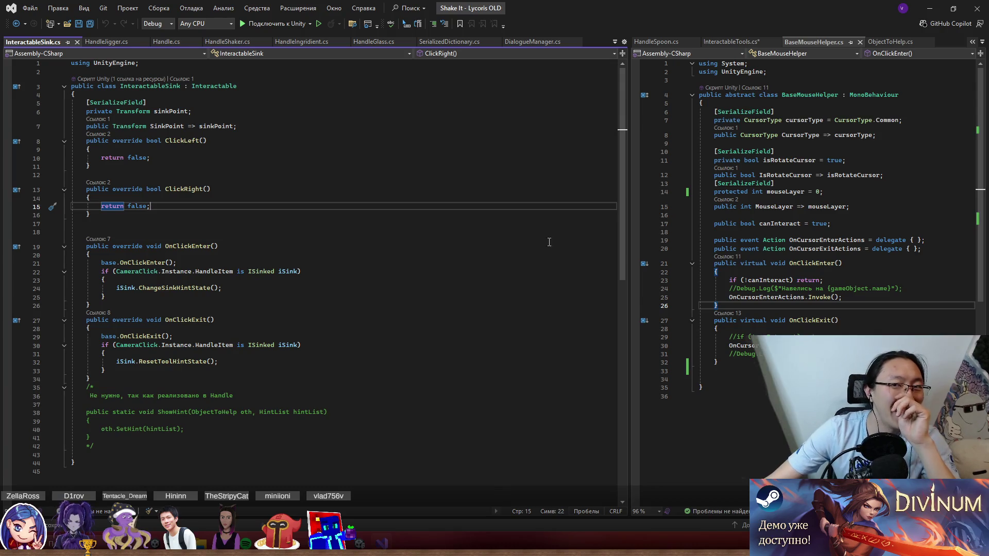
# Step: Show InteractableTools.cs in the right pane, scrolled to the top of the class
pyautogui.click(719, 42)
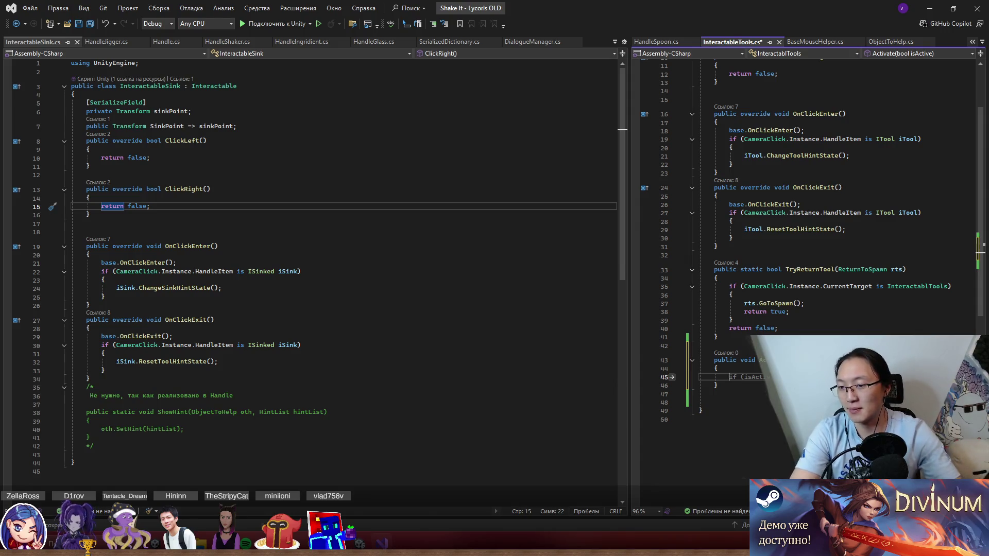
pyautogui.hotkey('ctrl', 'space')
pyautogui.press('Escape')
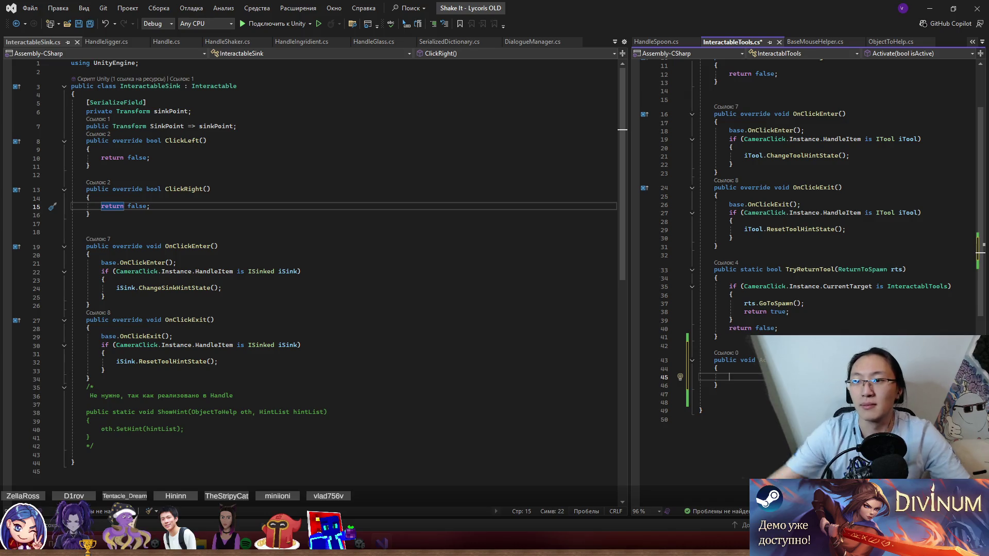
pyautogui.scroll(3, 842, 228)
pyautogui.click(783, 100)
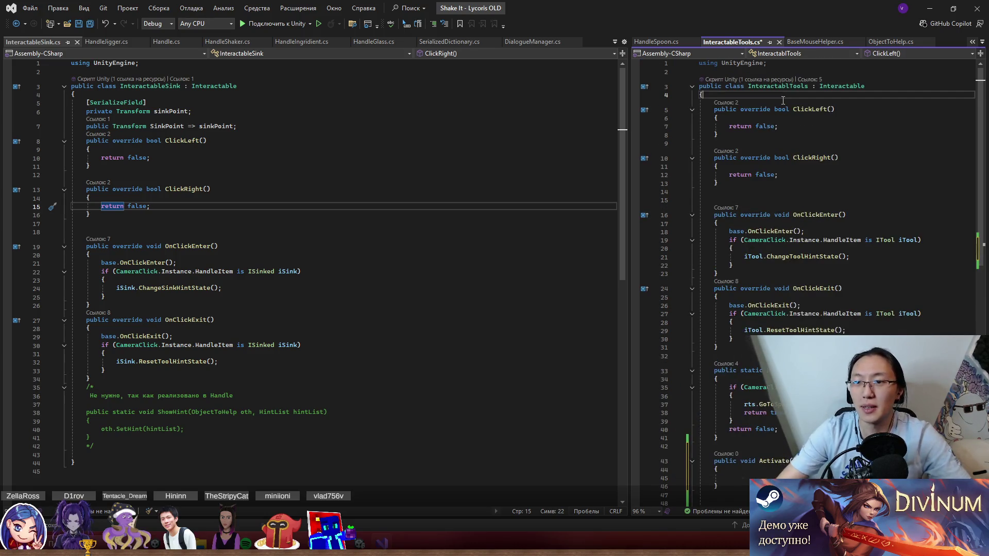
# Step: Open blank lines at the class top and check the BaseMouseHelper and Interactable definitions
pyautogui.press('Return')
pyautogui.press('Return')
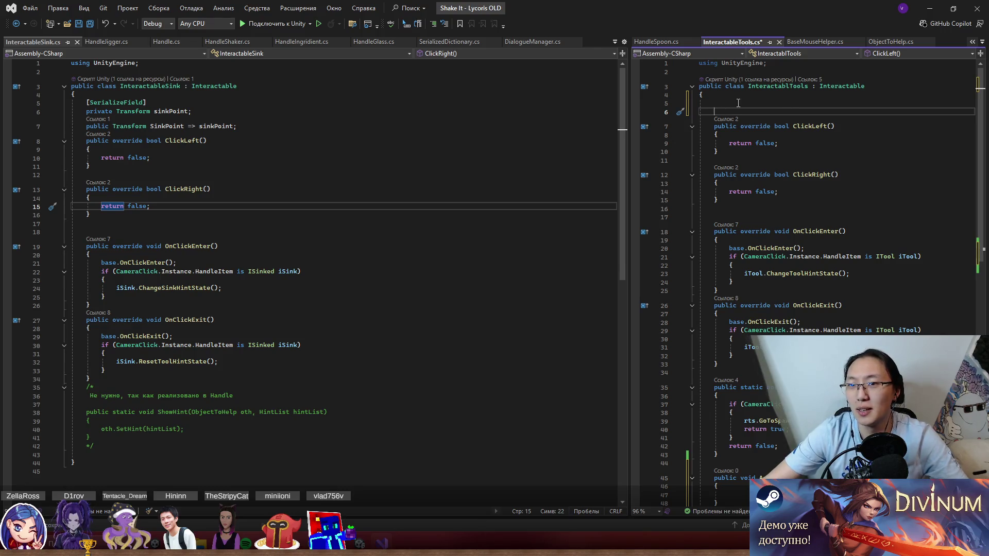
pyautogui.press('Up')
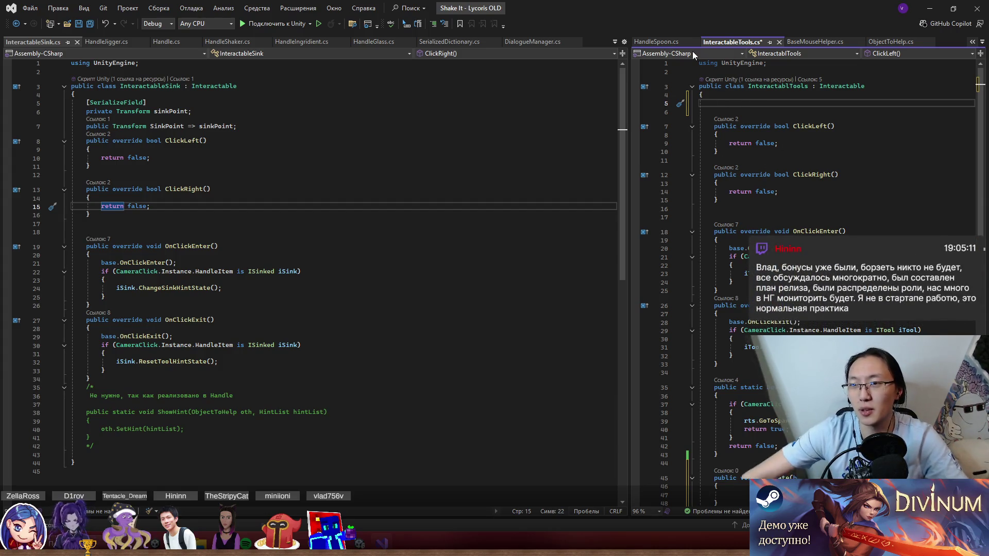
pyautogui.click(811, 43)
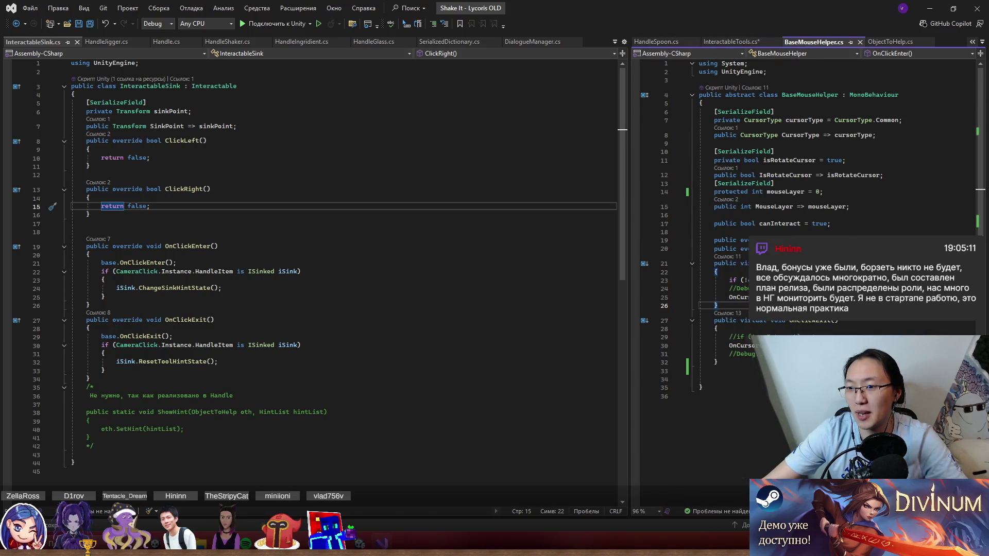
pyautogui.hotkey('ctrl', '-')
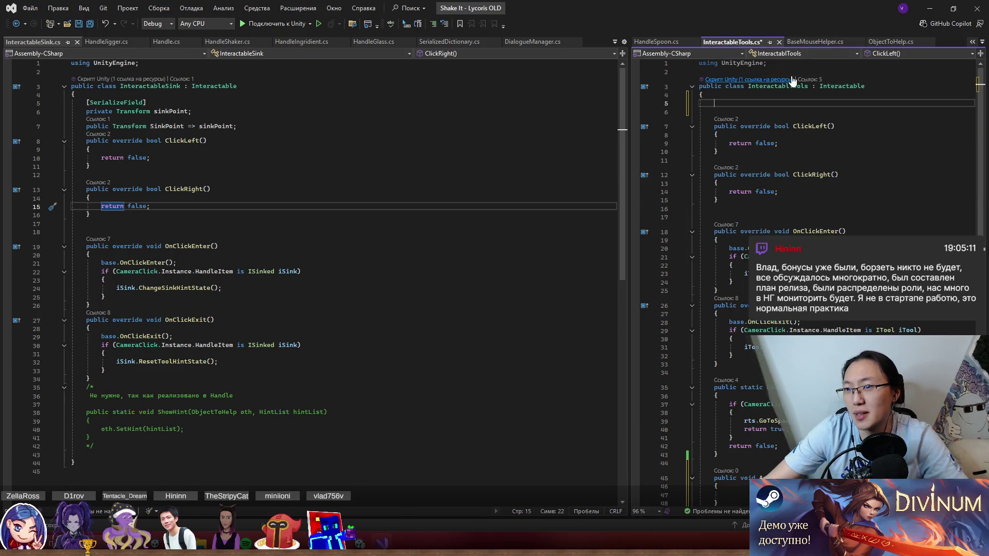
pyautogui.doubleClick(843, 88)
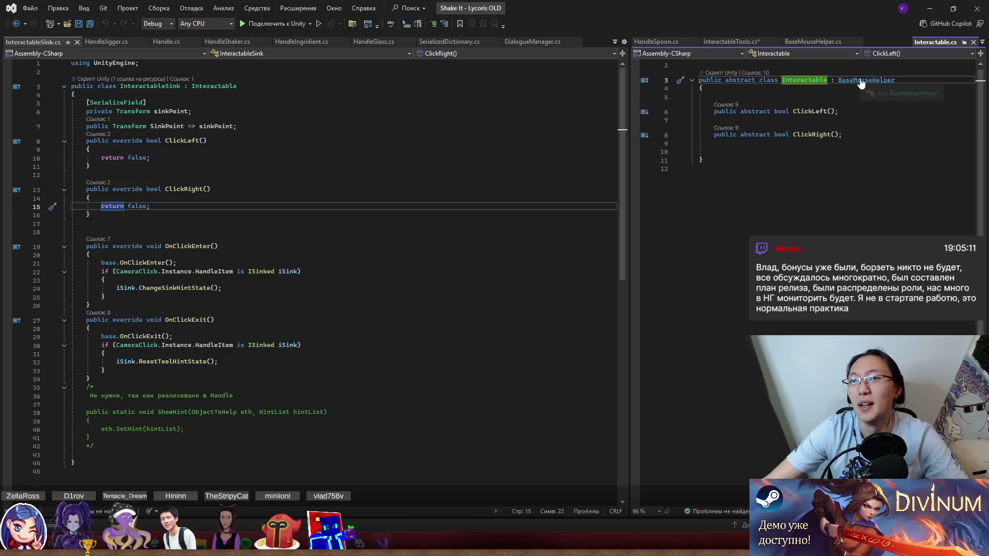
pyautogui.keyDown('ctrl'); pyautogui.click(866, 80); pyautogui.keyUp('ctrl')
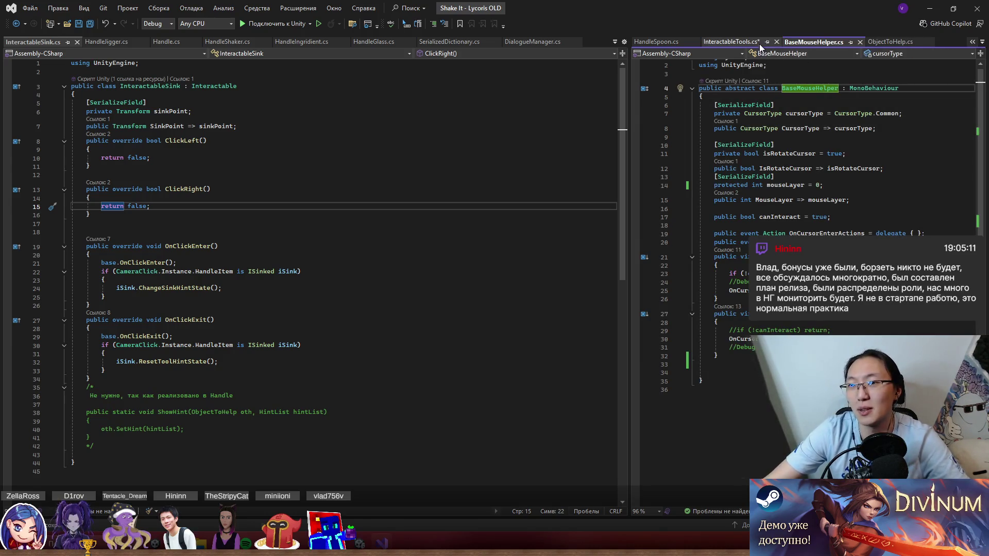
pyautogui.click(732, 42)
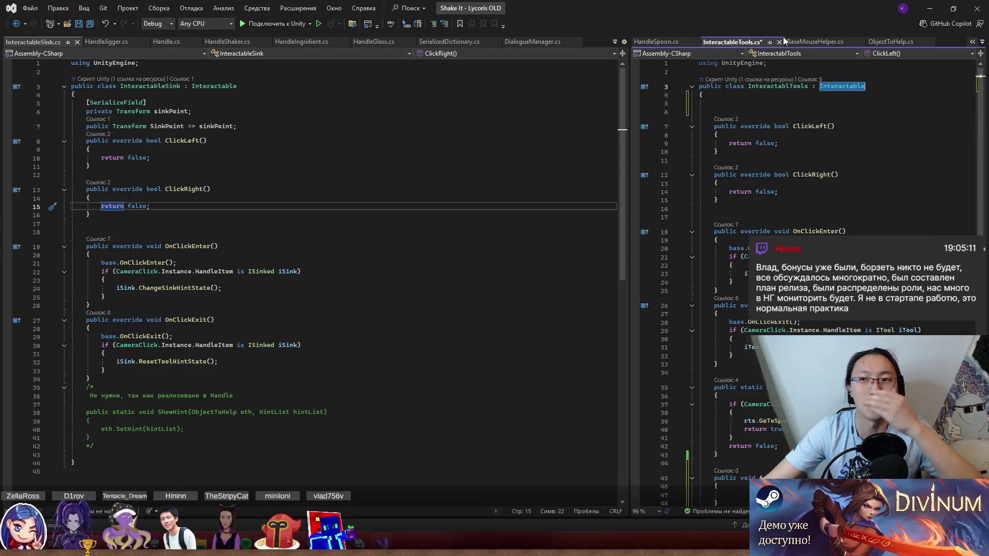
# Step: Insert an empty Start() method on the blank line via IntelliSense completion
pyautogui.click(795, 113)
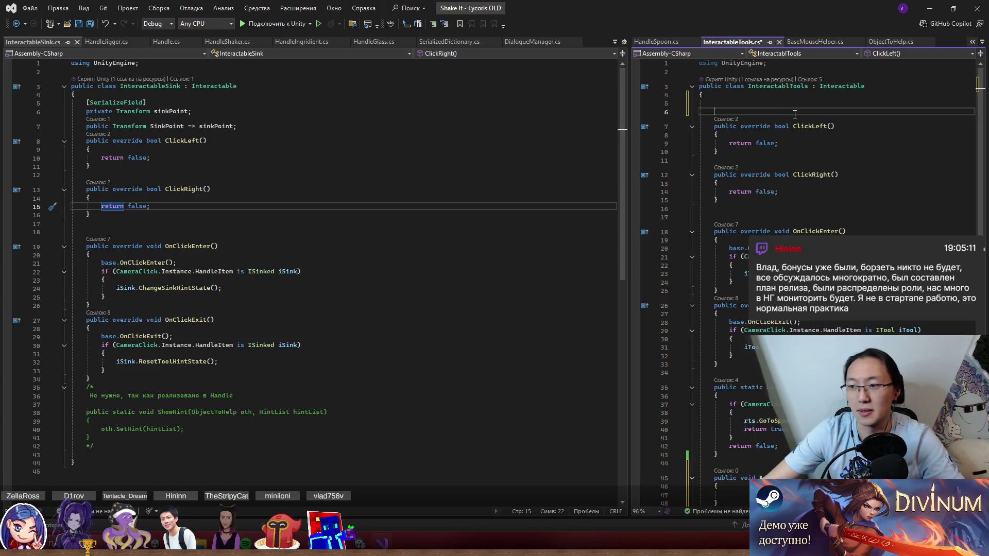
pyautogui.press('Up')
pyautogui.write('sta')
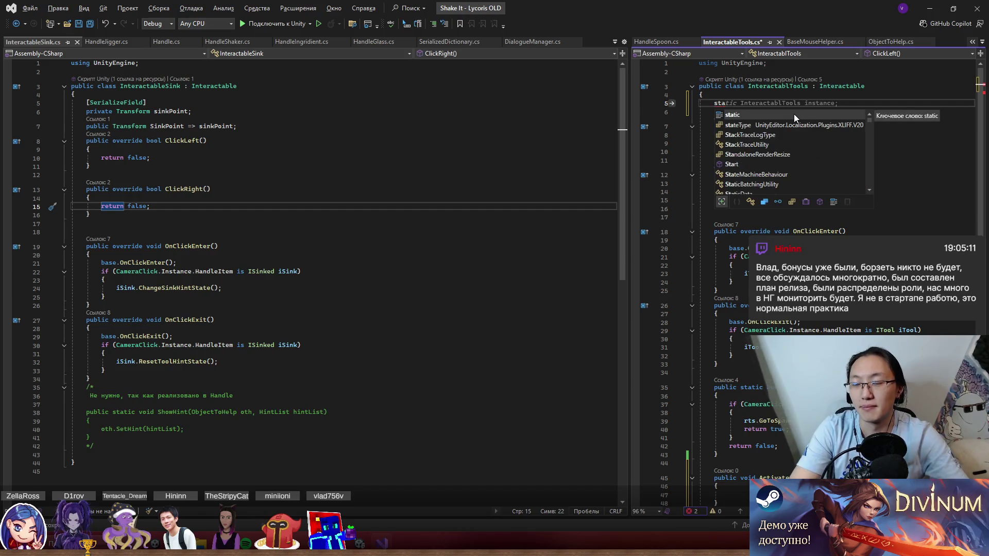
pyautogui.press('BackSpace')
pyautogui.press('BackSpace')
pyautogui.press('BackSpace')
pyautogui.write('void S')
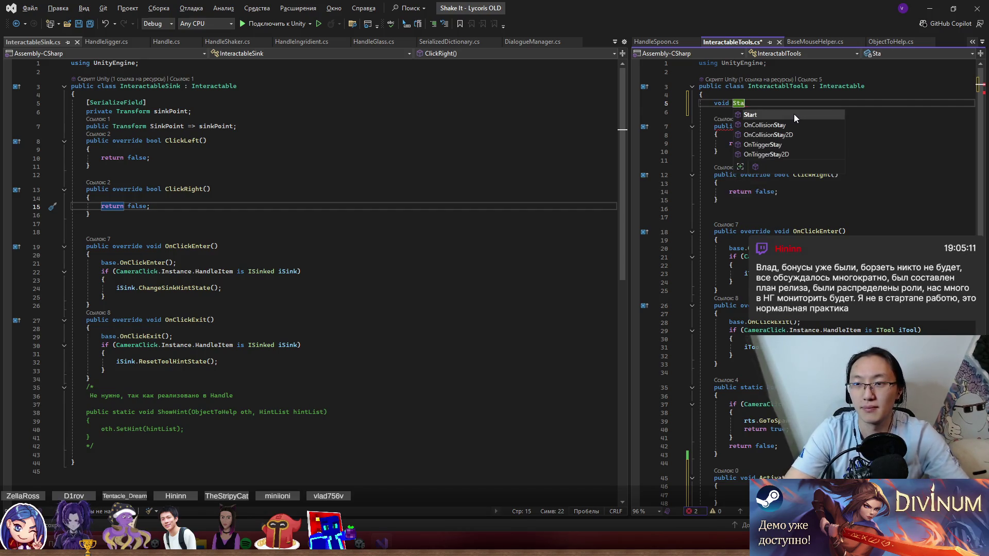
pyautogui.press('Tab')
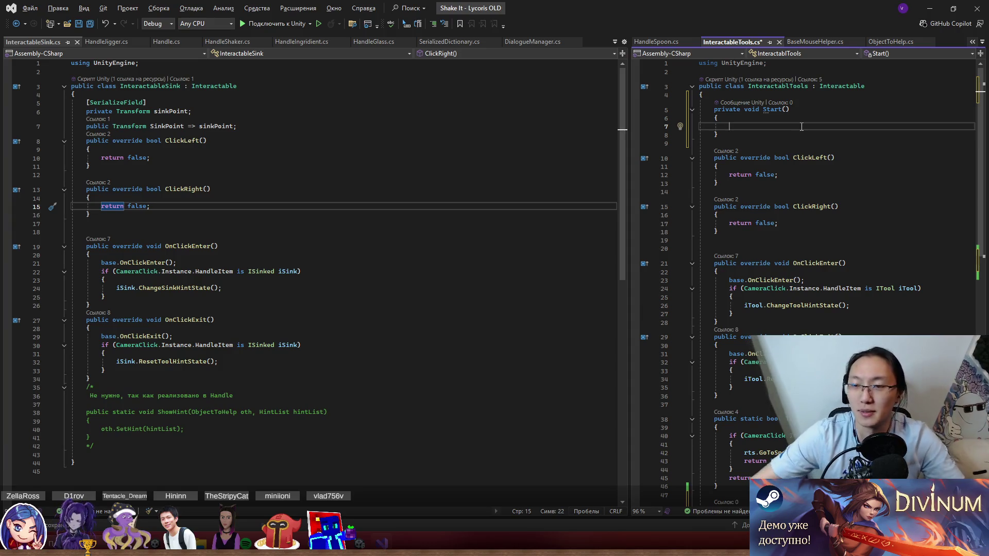
# Step: Declare a private int baseLayerId field right after the InteractablTools class's opening brace
pyautogui.click(814, 94)
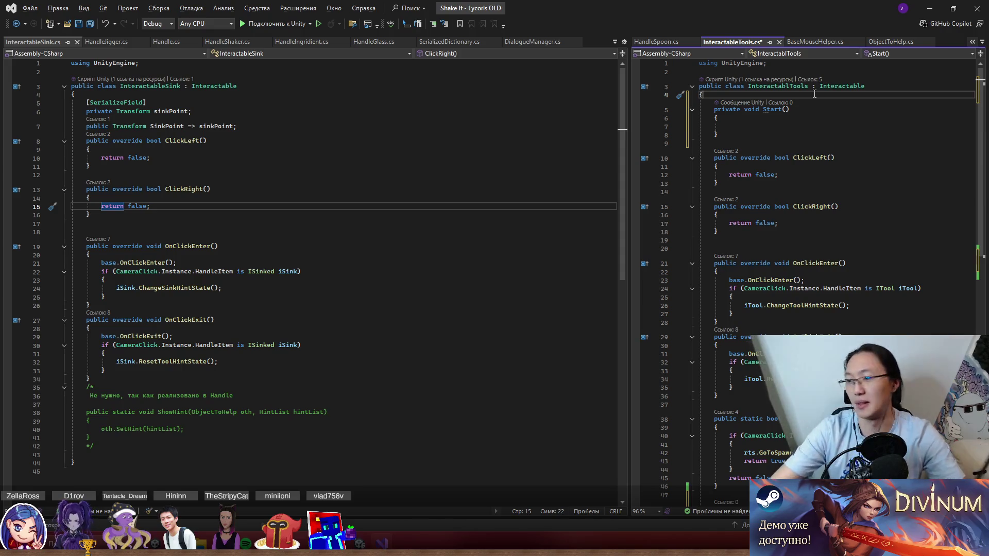
pyautogui.press('Return')
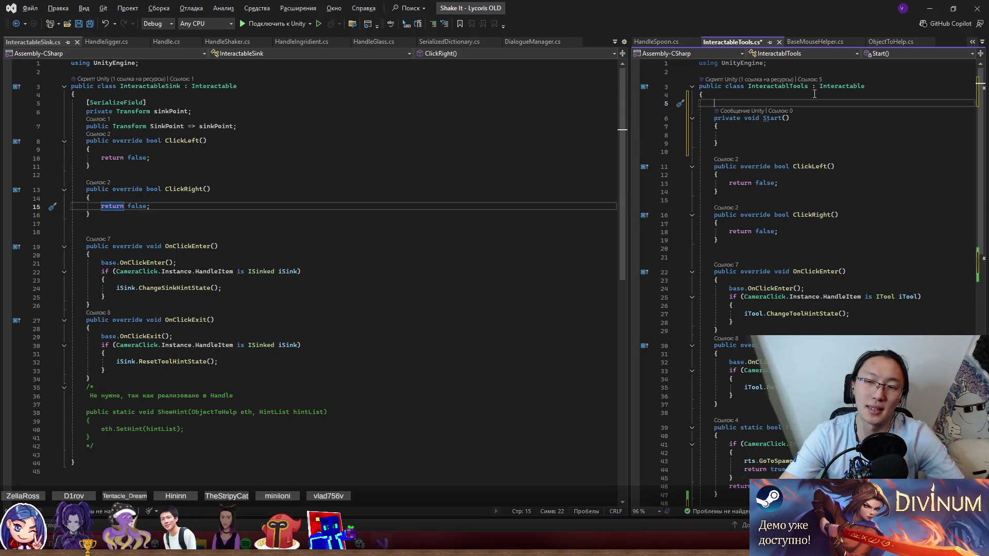
pyautogui.write('private int ')
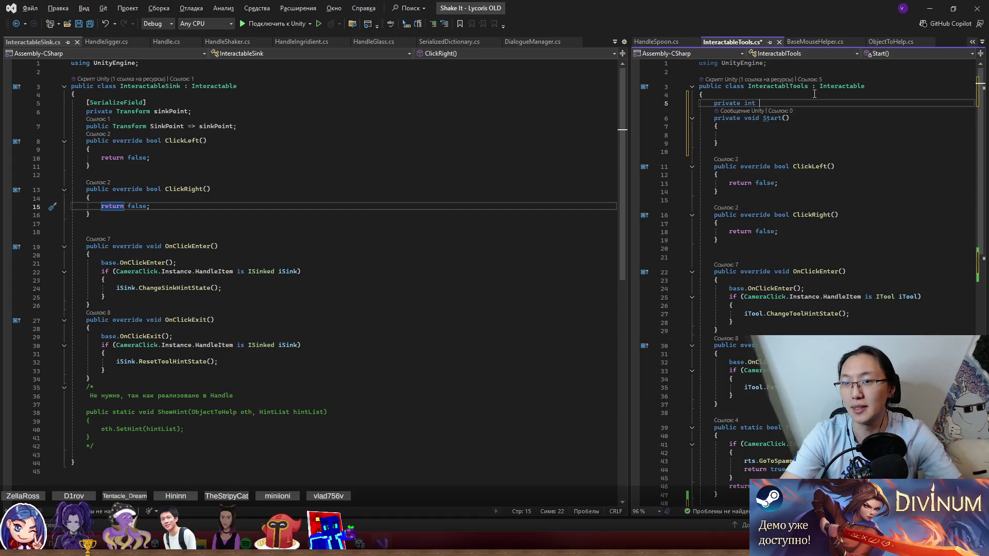
pyautogui.write('ba')
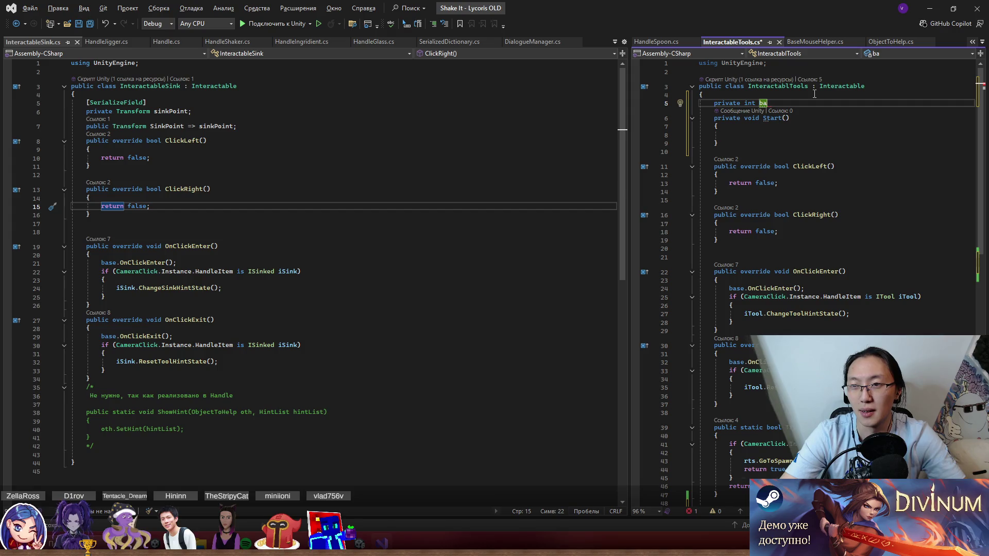
pyautogui.write('se')
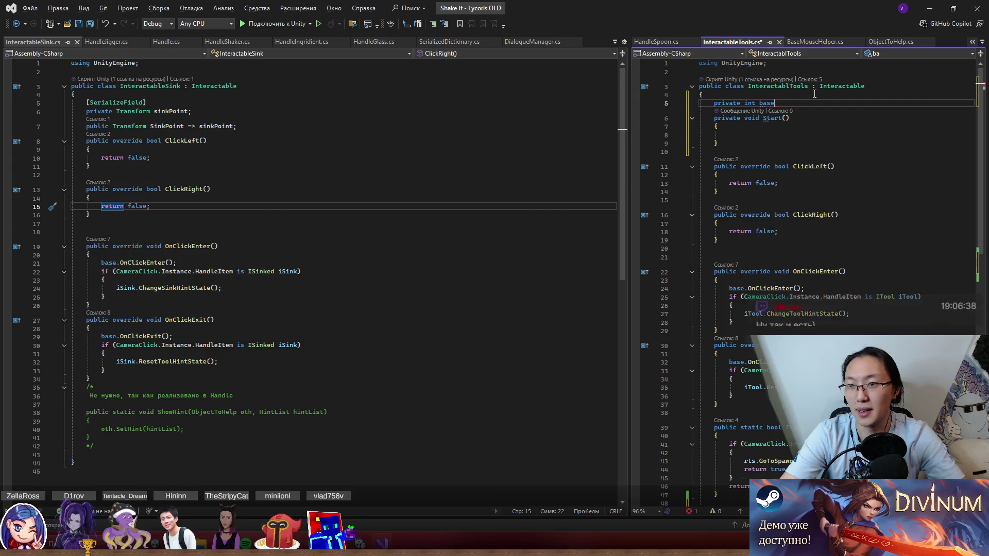
pyautogui.write('Layend')
pyautogui.press('BackSpace')
pyautogui.press('BackSpace')
pyautogui.write('r')
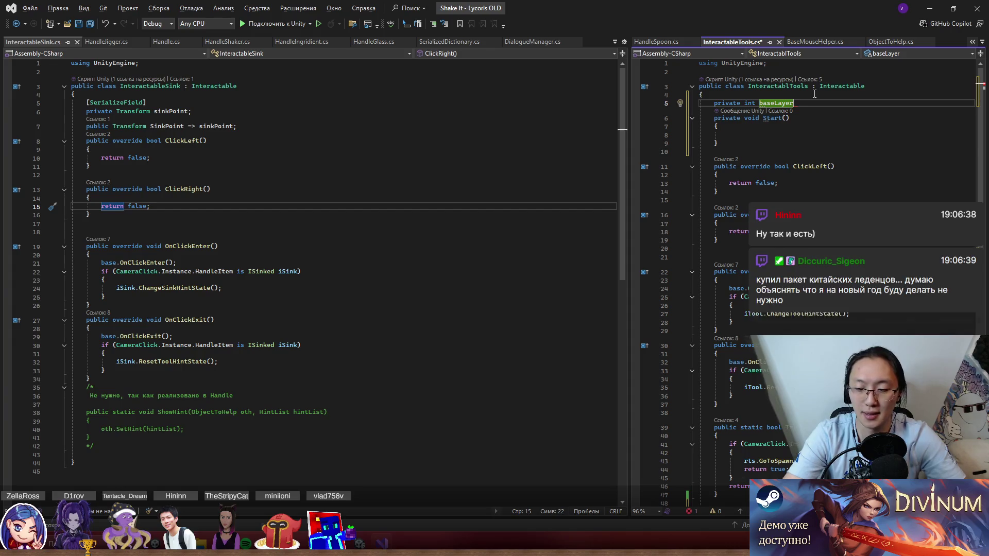
pyautogui.write('Id')
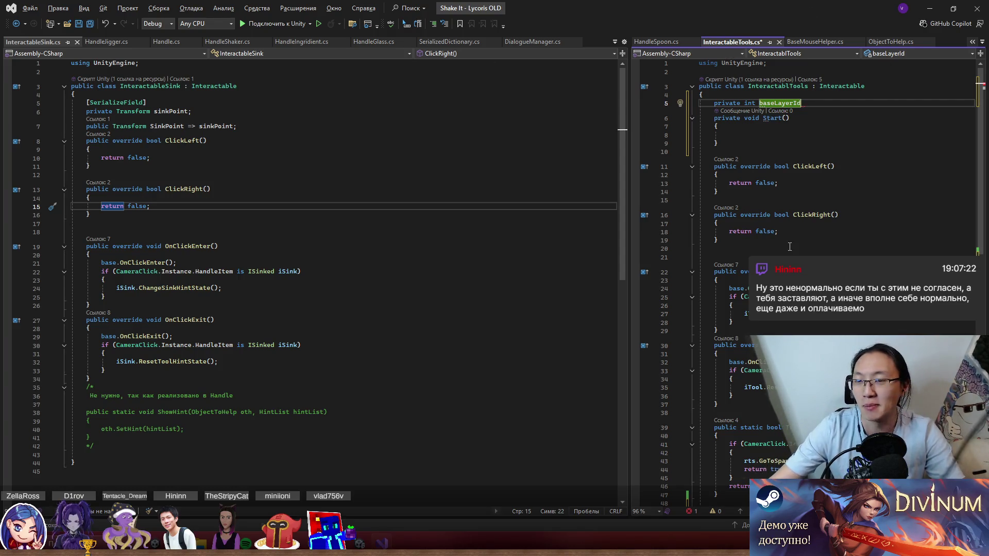
pyautogui.press('BackSpace')
# Step: Terminate the field with a semicolon and assign baseLayerId = mouseLayer inside Start()
pyautogui.write(';')
pyautogui.press('Down')
pyautogui.press('Down')
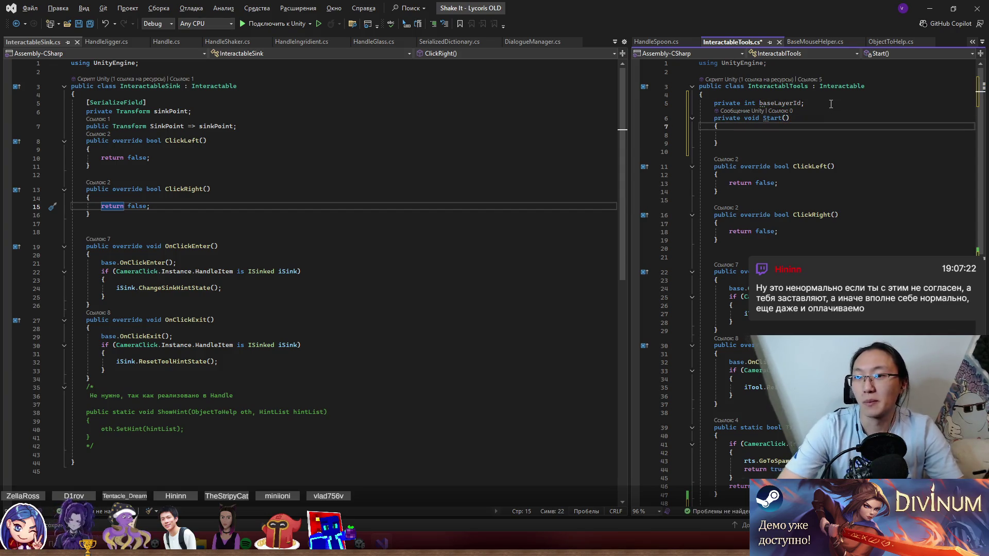
pyautogui.press('Return')
pyautogui.write('ba')
pyautogui.press('Down')
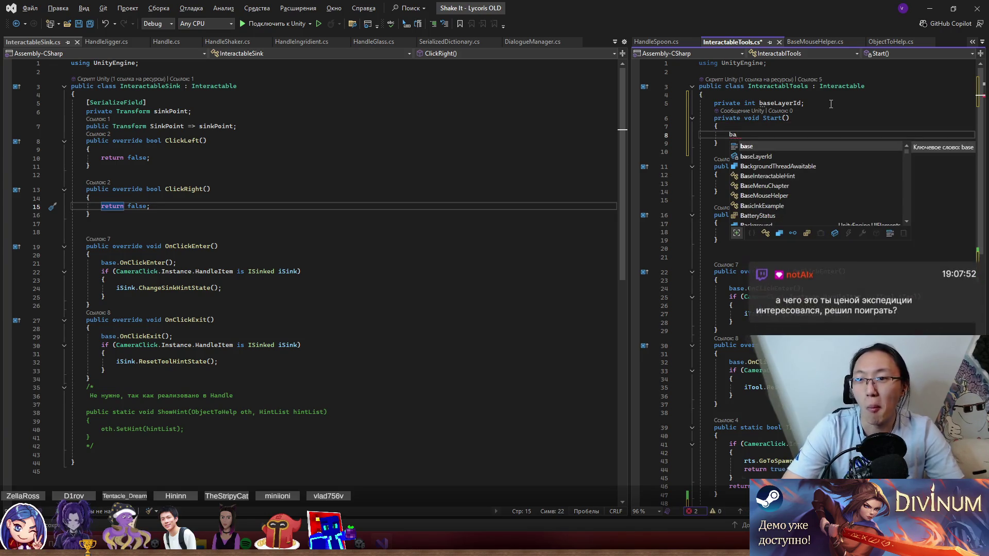
pyautogui.press('Tab')
pyautogui.write('= mouseLayer')
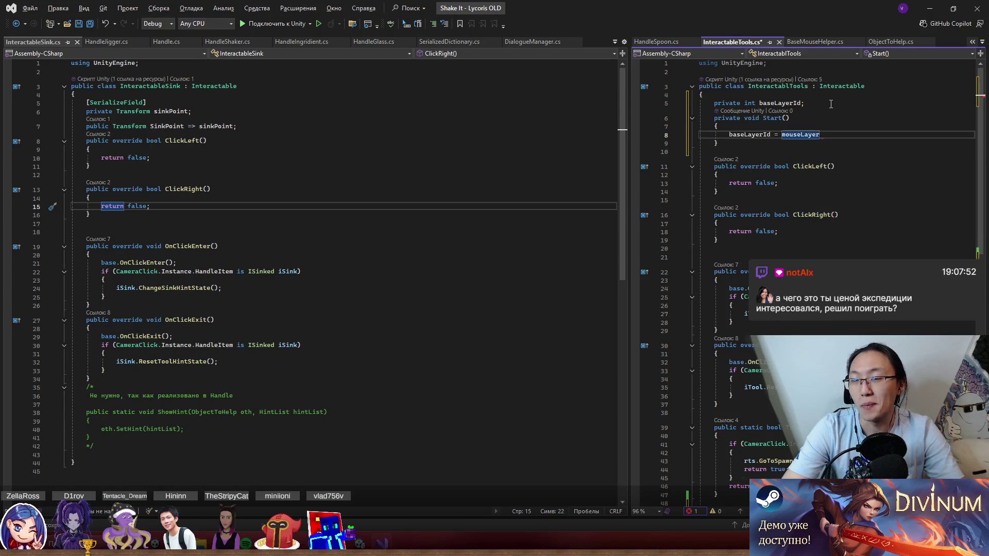
# Step: Add an if (isActive) block with an empty body inside Activate()
pyautogui.scroll(-3, 831, 104)
pyautogui.click(728, 435)
pyautogui.write('if (!isActive)')
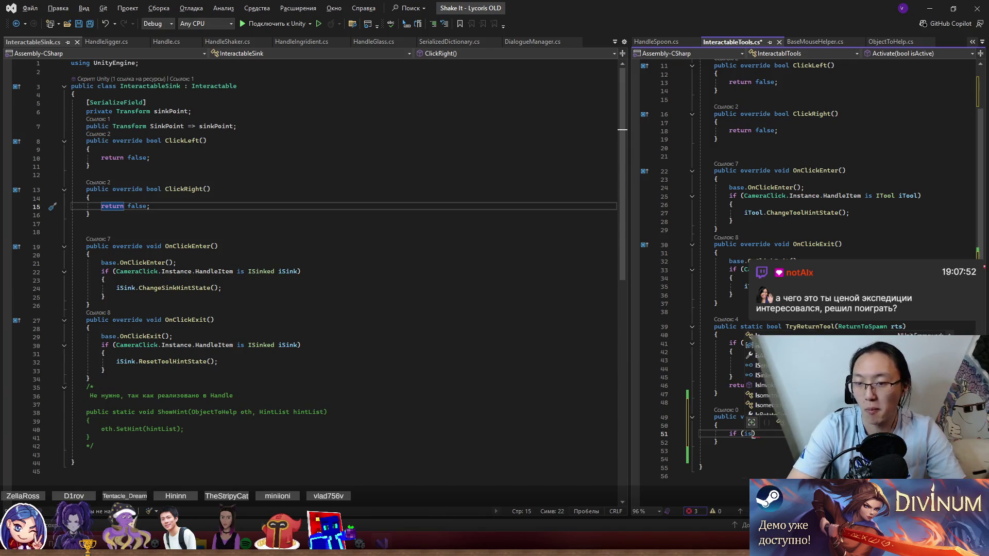
pyautogui.press('BackSpace')
pyautogui.press('End')
pyautogui.press('Return')
pyautogui.write('{')
pyautogui.press('Return')
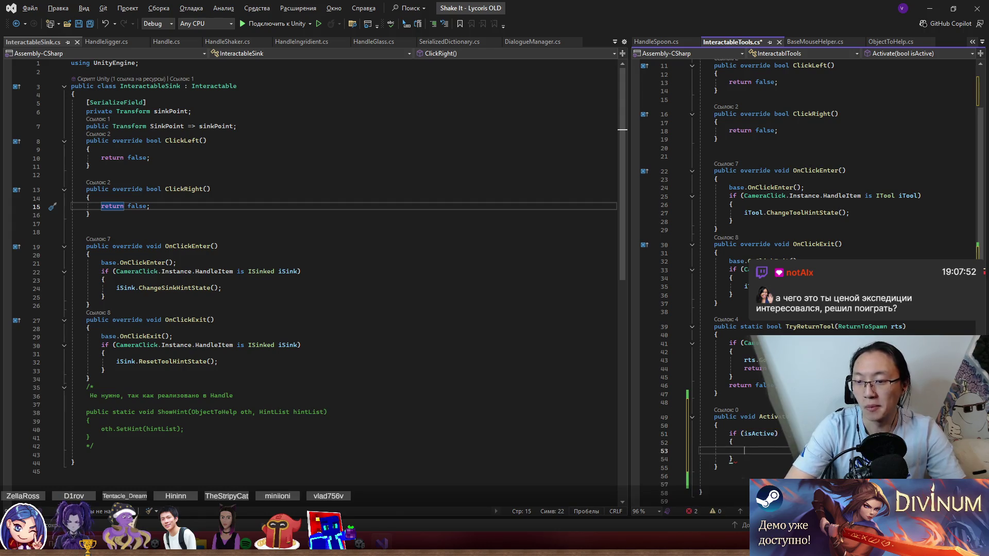
pyautogui.scroll(-2, 804, 257)
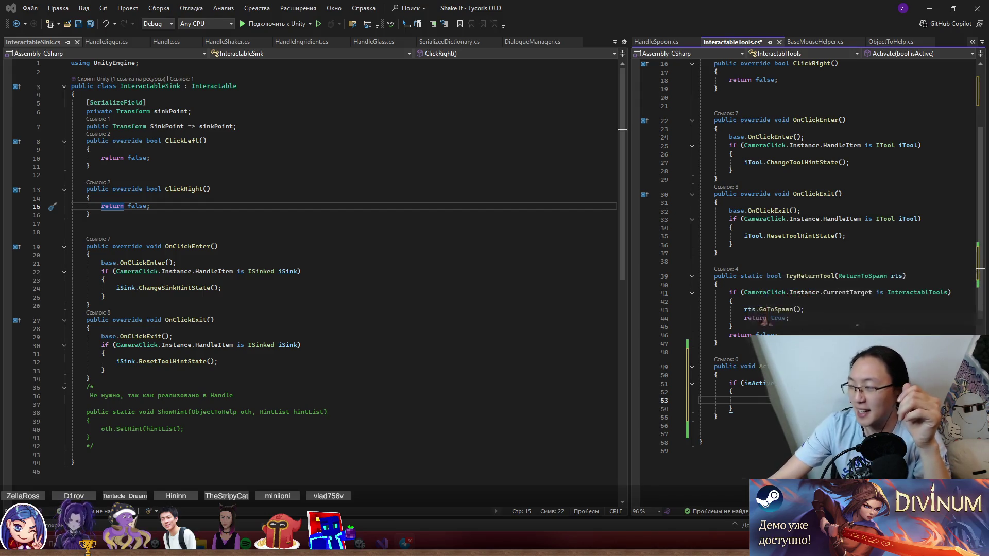
# Step: Focus Visual Studio and drag the editor splitter left to widen InteractableTools.cs
pyautogui.hotkey('alt', 'Tab')
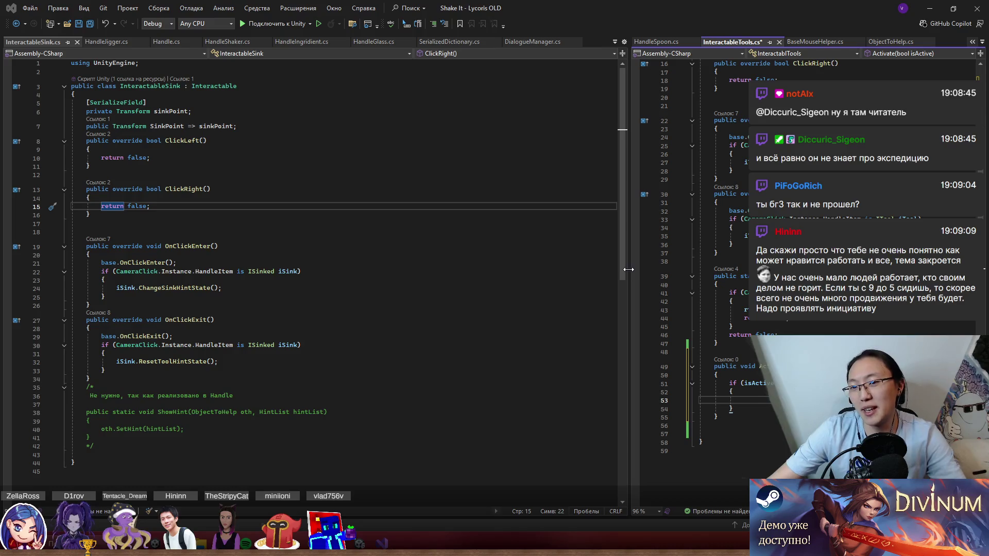
pyautogui.moveTo(629, 269); pyautogui.dragTo(413, 257)
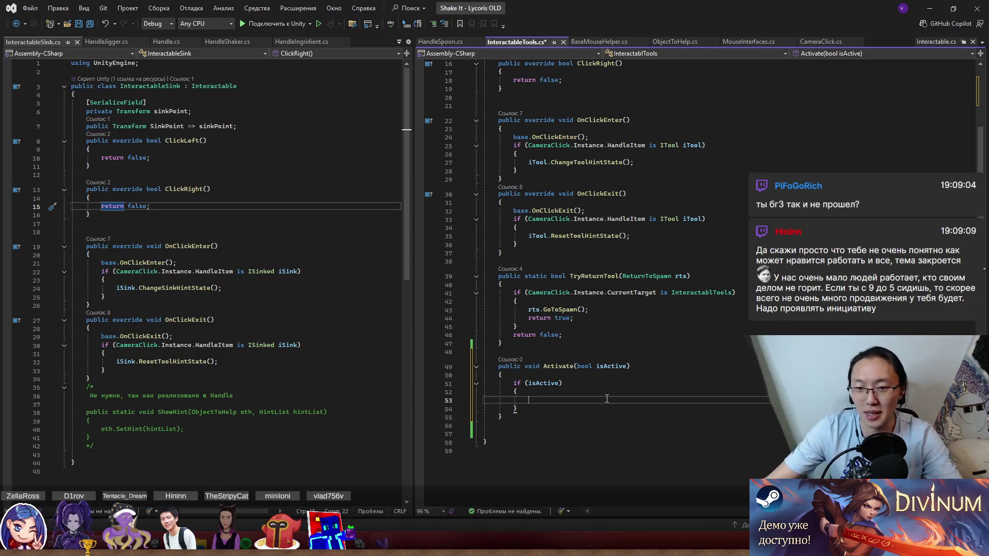
# Step: Remove the extra blank lines after the Activate method
pyautogui.scroll(-4, 610, 352)
pyautogui.click(564, 325)
pyautogui.press('Down')
pyautogui.hotkey('shift', 'Up')
pyautogui.hotkey('shift', 'Up')
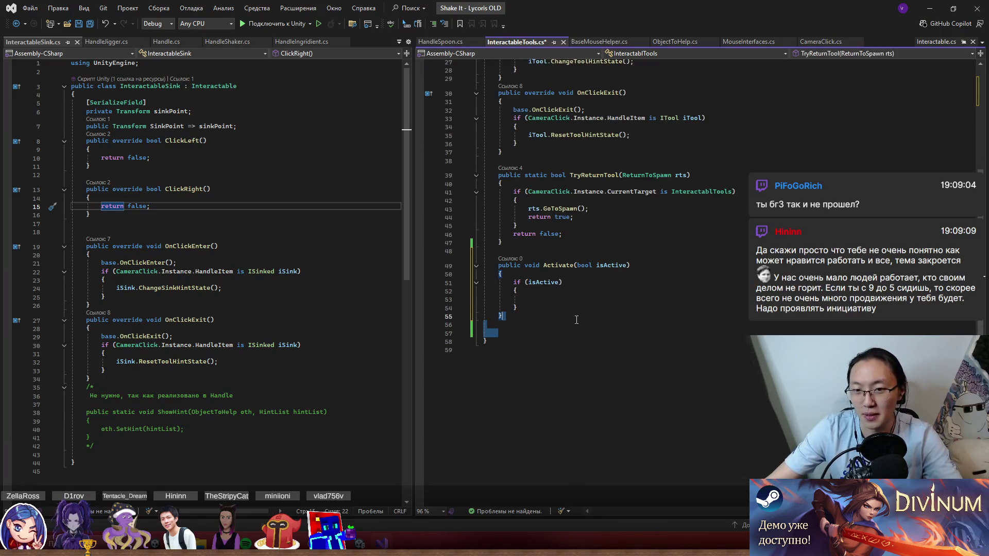
pyautogui.press('Delete')
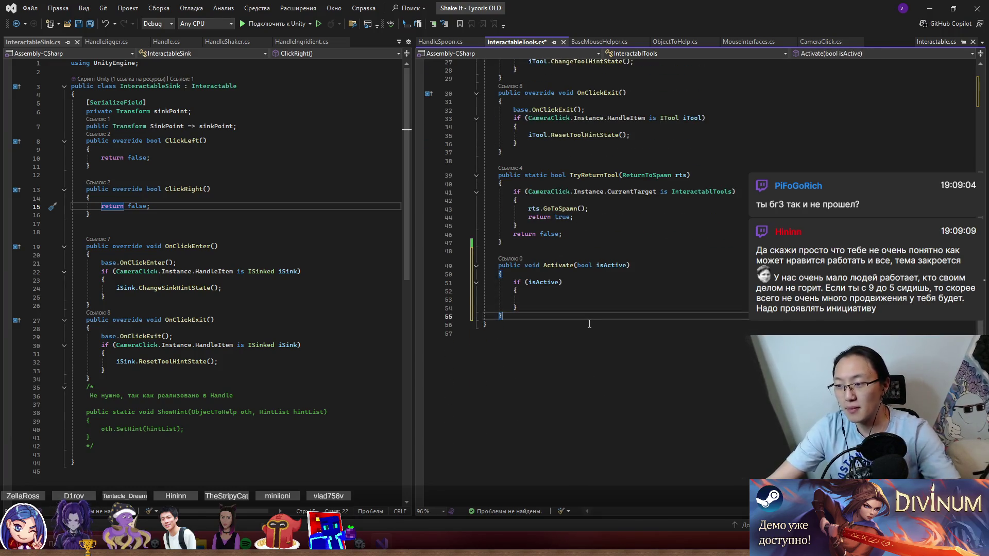
# Step: Set mouseLayer = baseLayerId+100 inside the if (isActive) block
pyautogui.click(580, 295)
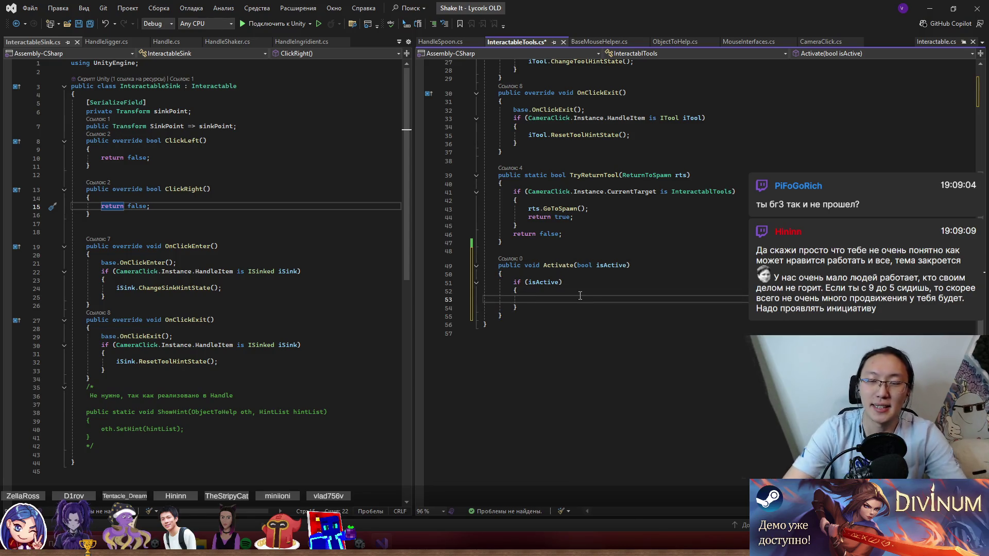
pyautogui.scroll(9, 759, 362)
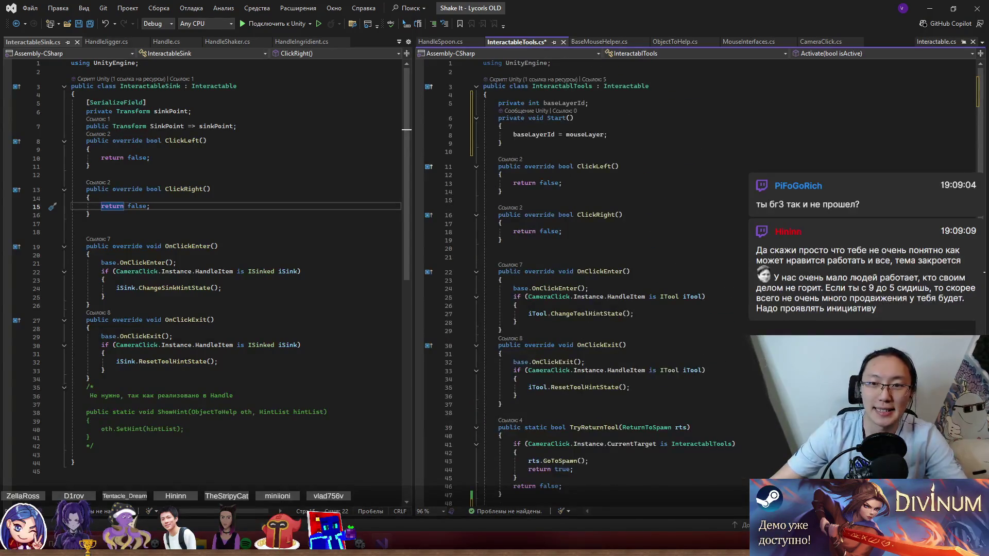
pyautogui.write('mo')
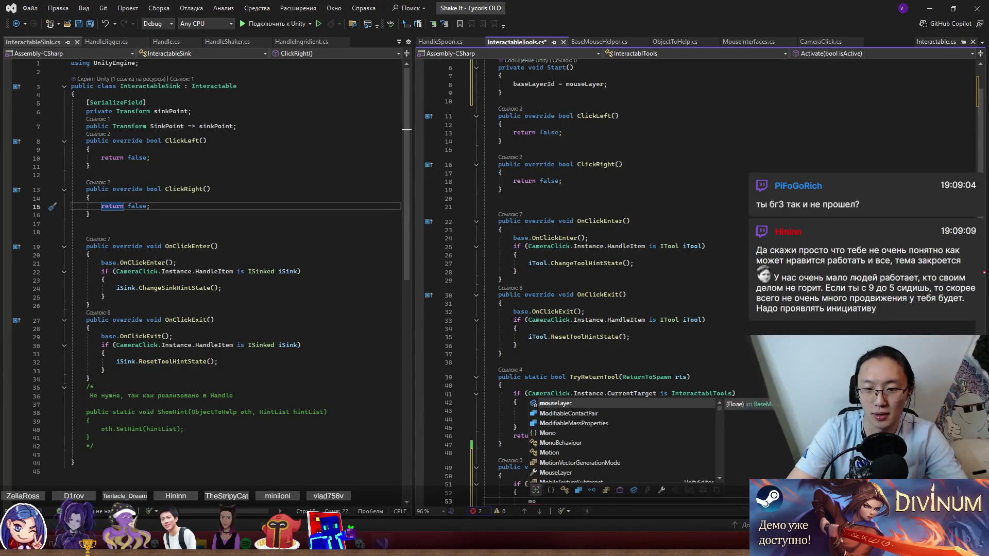
pyautogui.write('useLayer = baseLayerId+1-;')
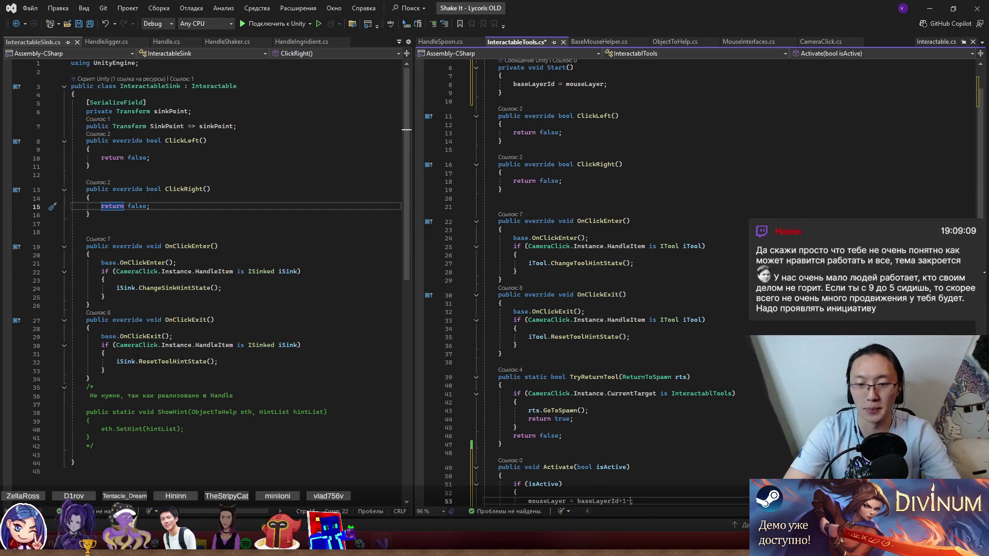
pyautogui.press('BackSpace')
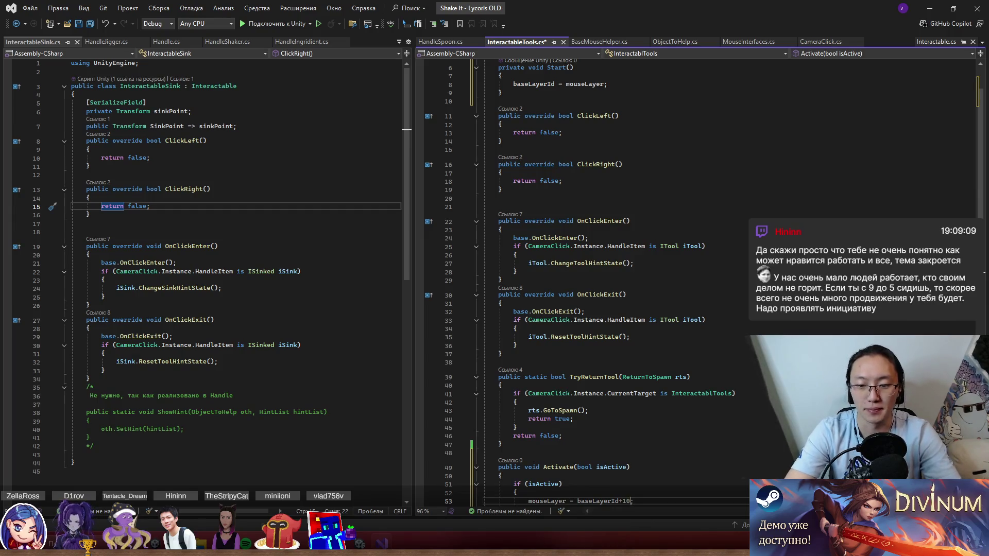
pyautogui.write('00')
pyautogui.press('Return')
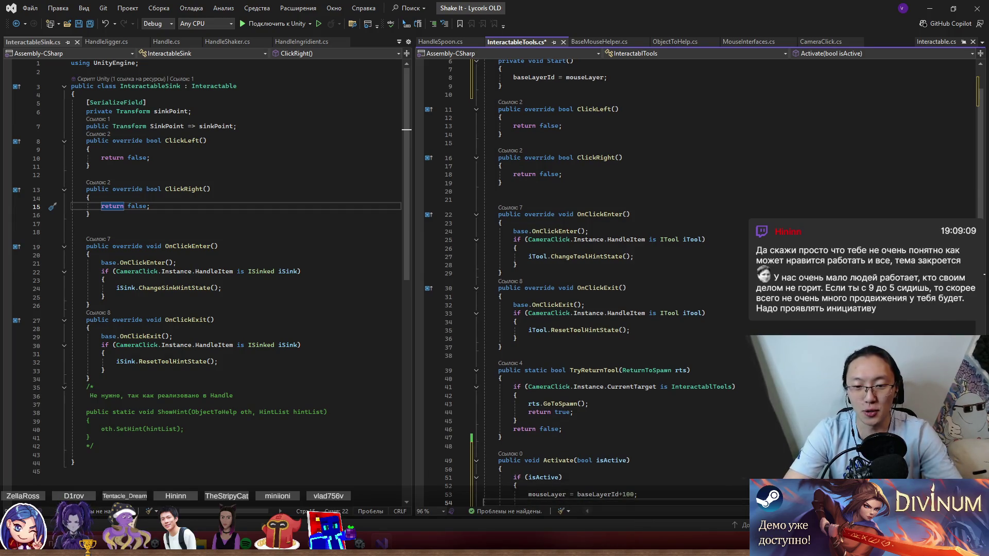
pyautogui.write('}')
# Step: Add an else block resetting mouseLayer = baseLayerId and save InteractableTools.cs
pyautogui.press('Return')
pyautogui.write('e')
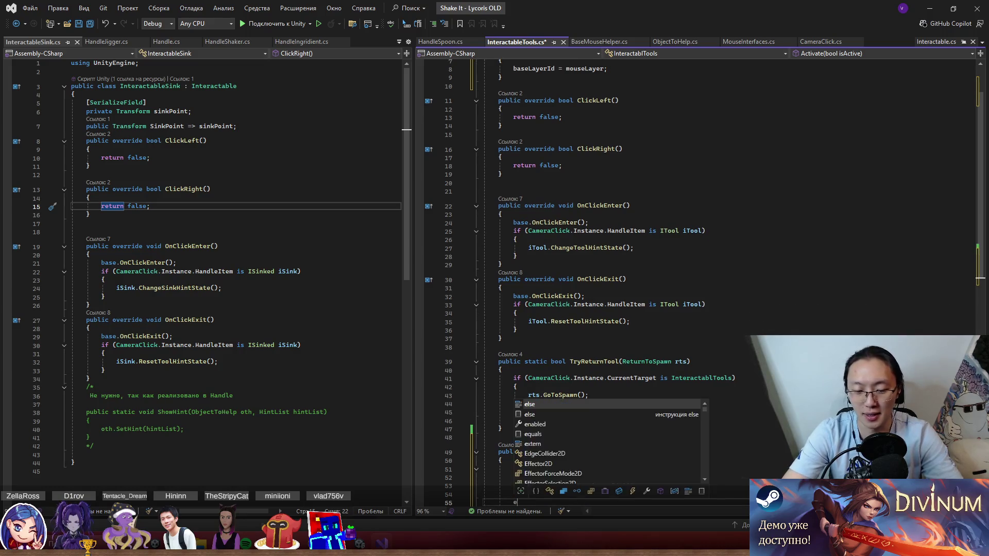
pyautogui.press('Tab')
pyautogui.press('Tab')
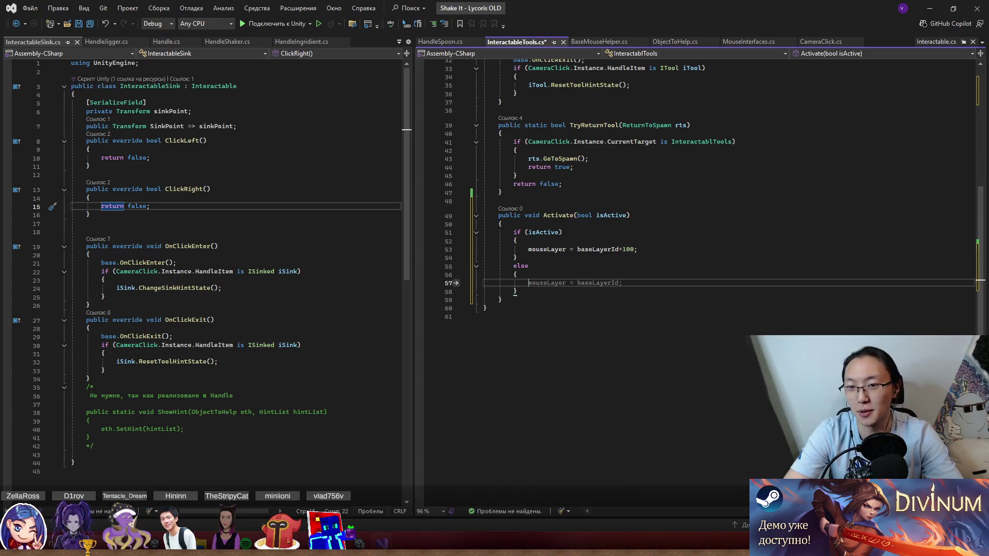
pyautogui.press('Tab')
pyautogui.hotkey('ctrl', 's')
pyautogui.click(484, 316)
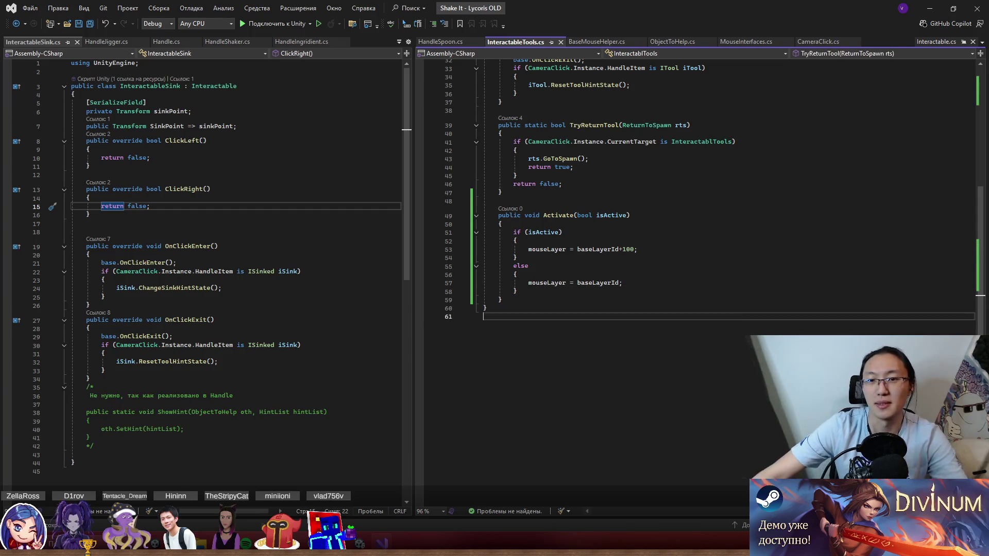
pyautogui.click(551, 215)
pyautogui.scroll(8, 618, 227)
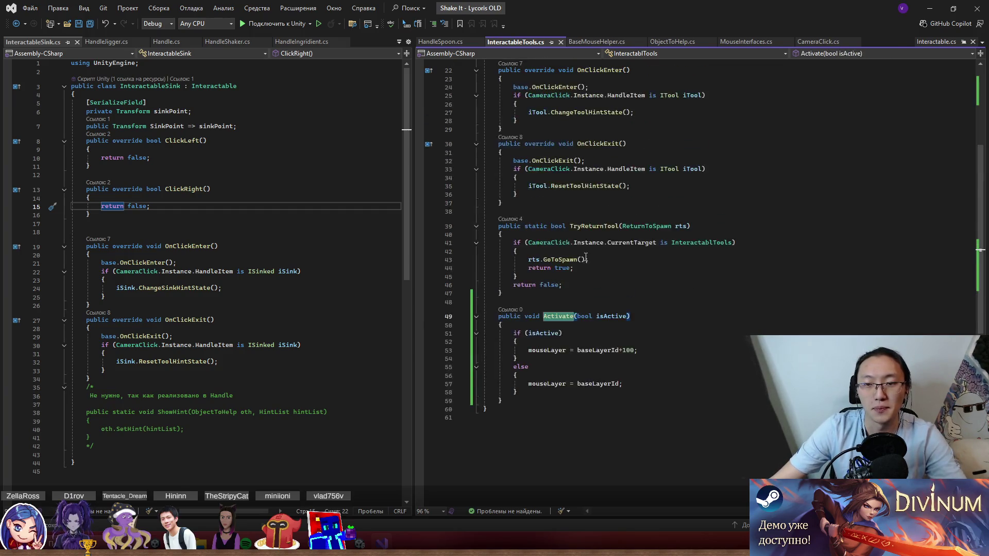
pyautogui.scroll(3, 701, 186)
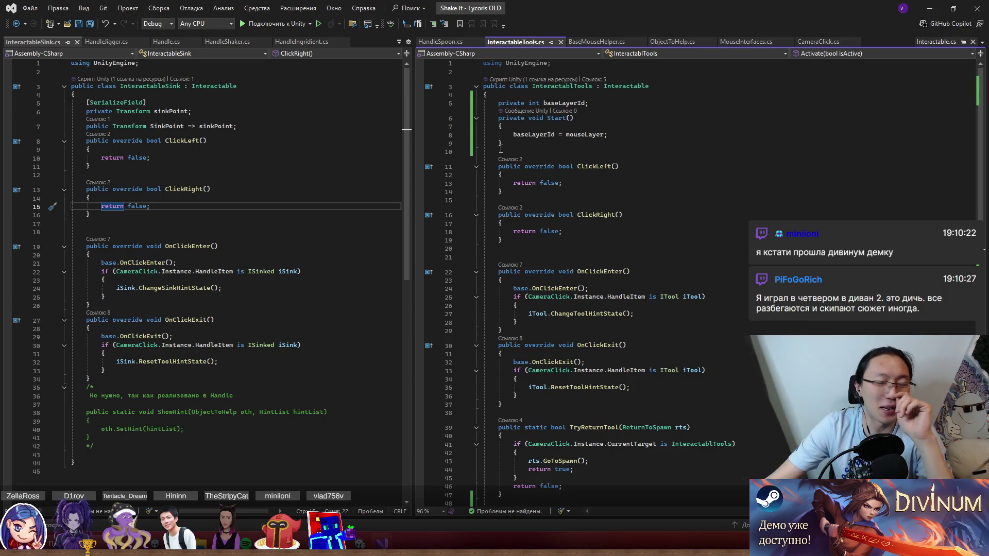
pyautogui.click(640, 200)
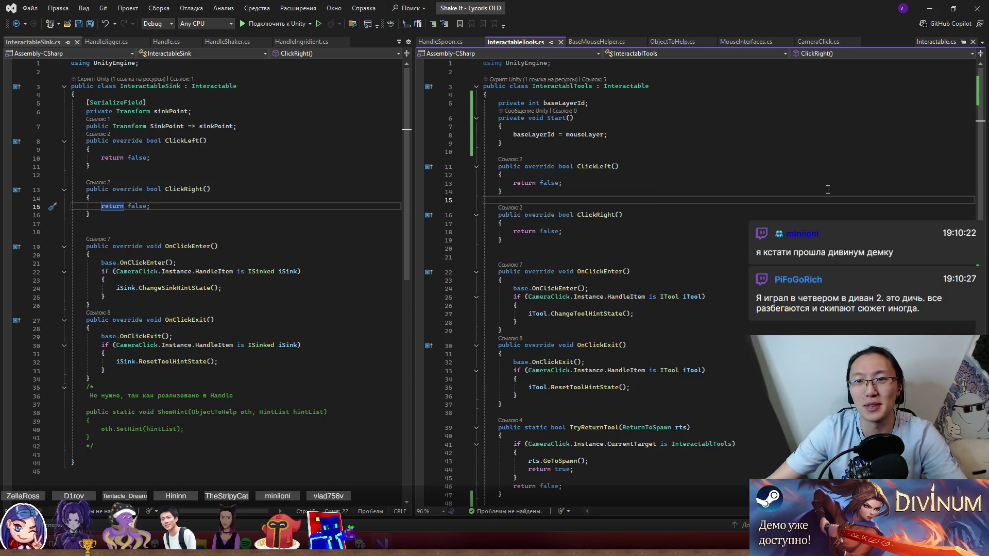
pyautogui.click(926, 12)
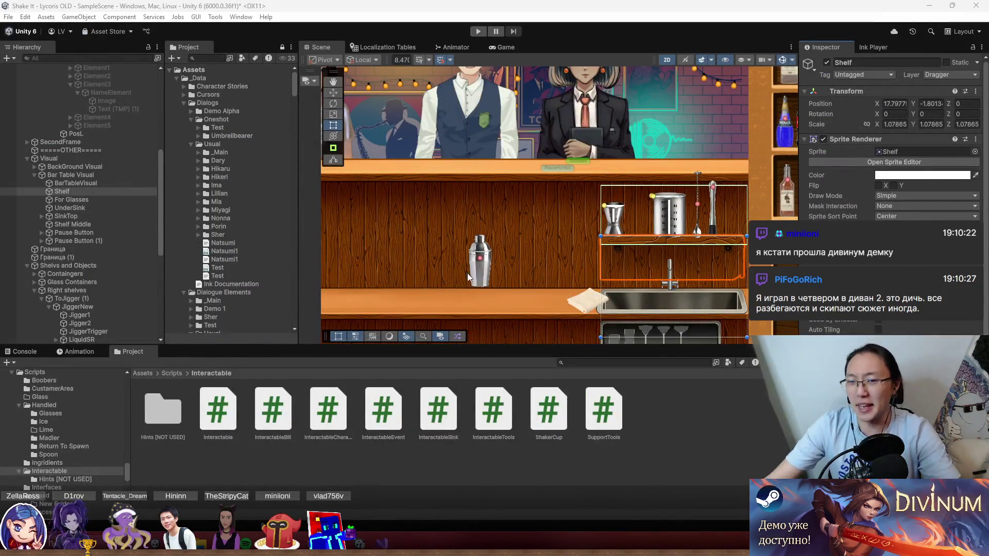
# Step: Select the shaker's ShakerObject and open its HandleShaker script from the Inspector
pyautogui.click(480, 260)
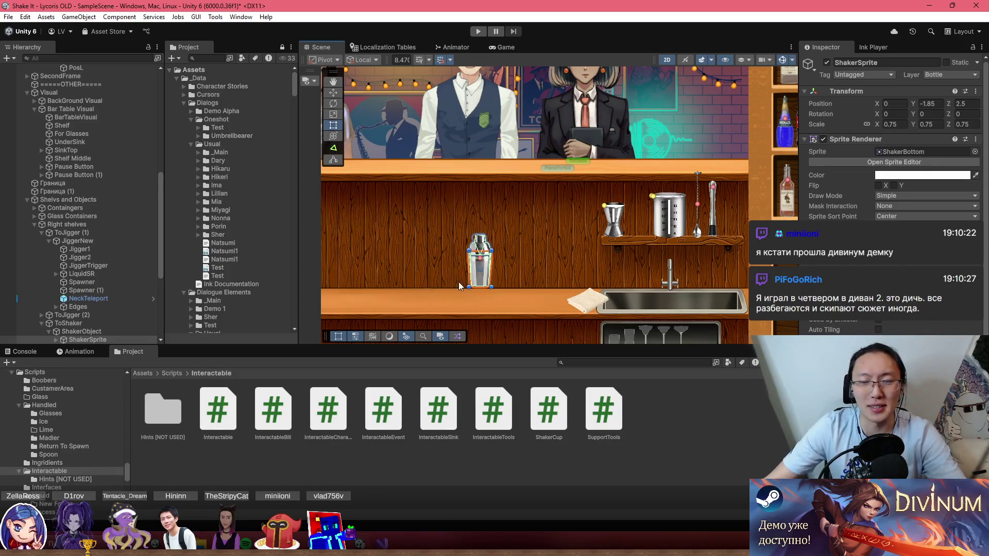
pyautogui.click(98, 332)
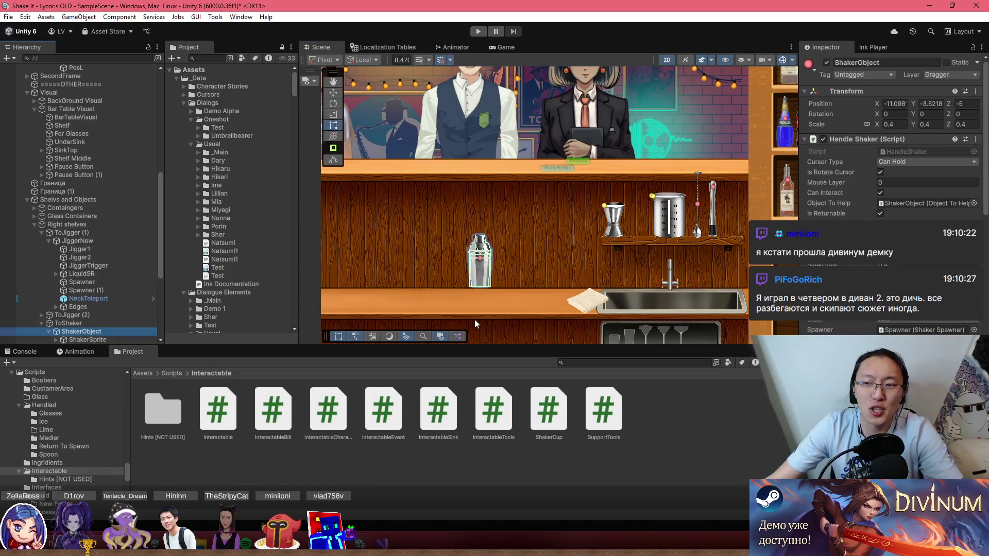
pyautogui.scroll(-5, 891, 196)
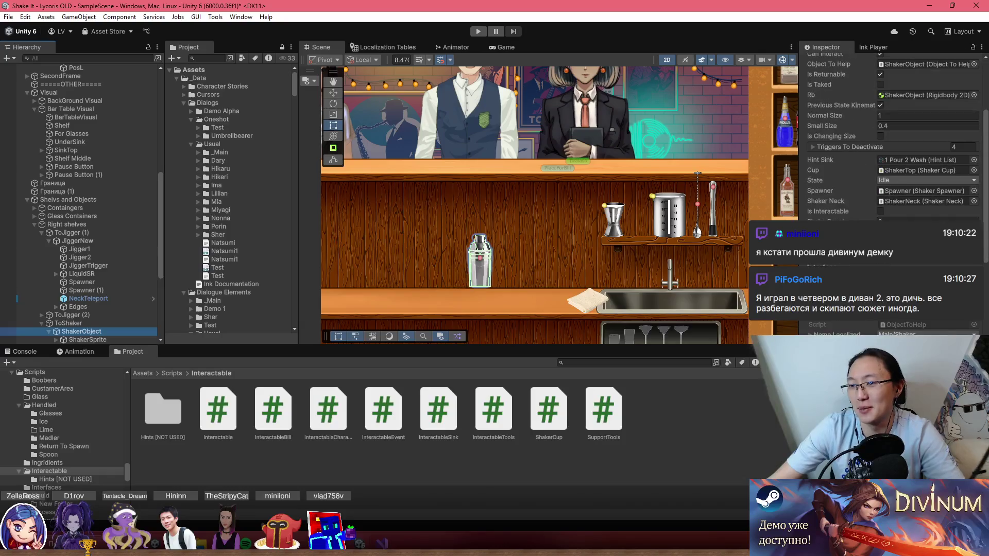
pyautogui.scroll(-5, 890, 196)
pyautogui.scroll(10, 921, 178)
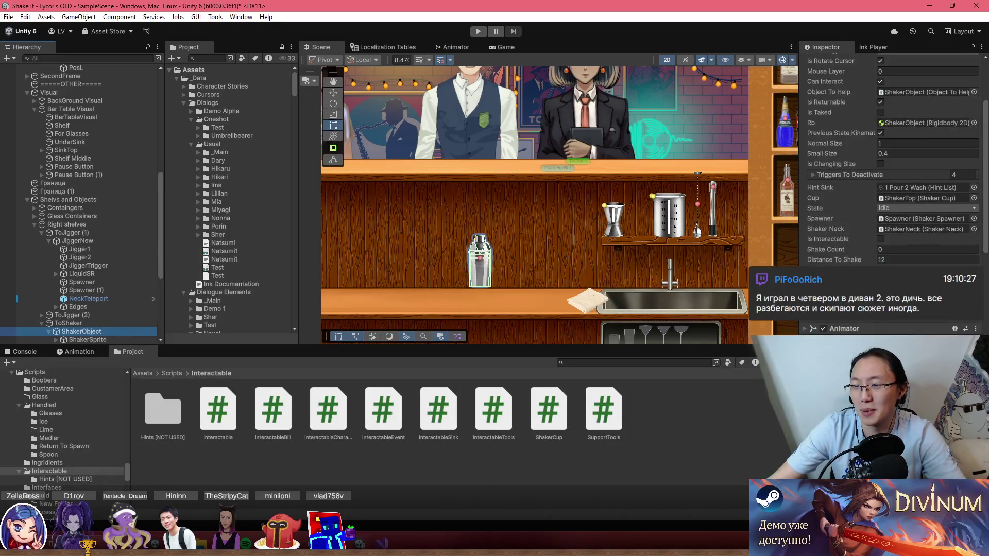
pyautogui.doubleClick(935, 154)
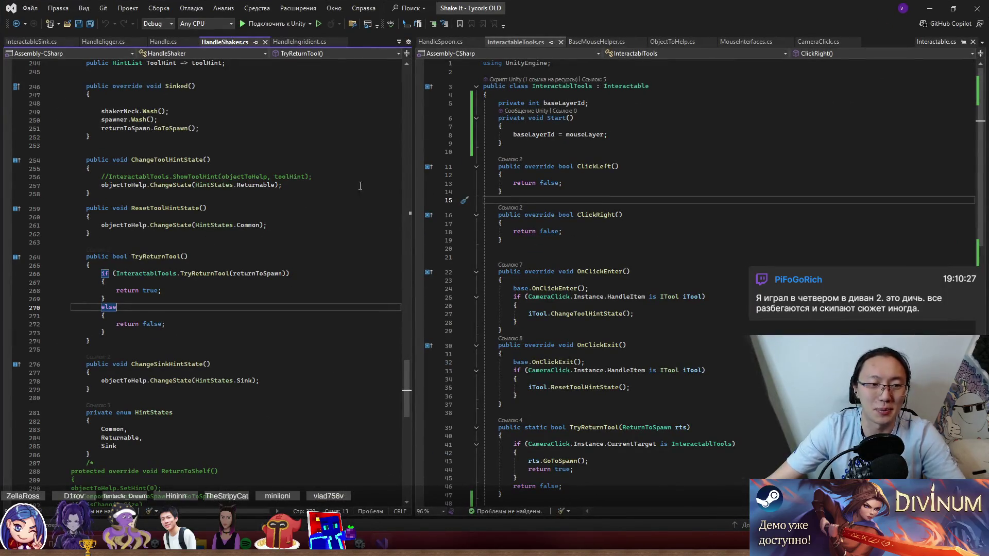
# Step: Widen the left pane and jump from HandleShaker's declaration to the ITool definition in MouseInterfaces.cs
pyautogui.scroll(20, 327, 182)
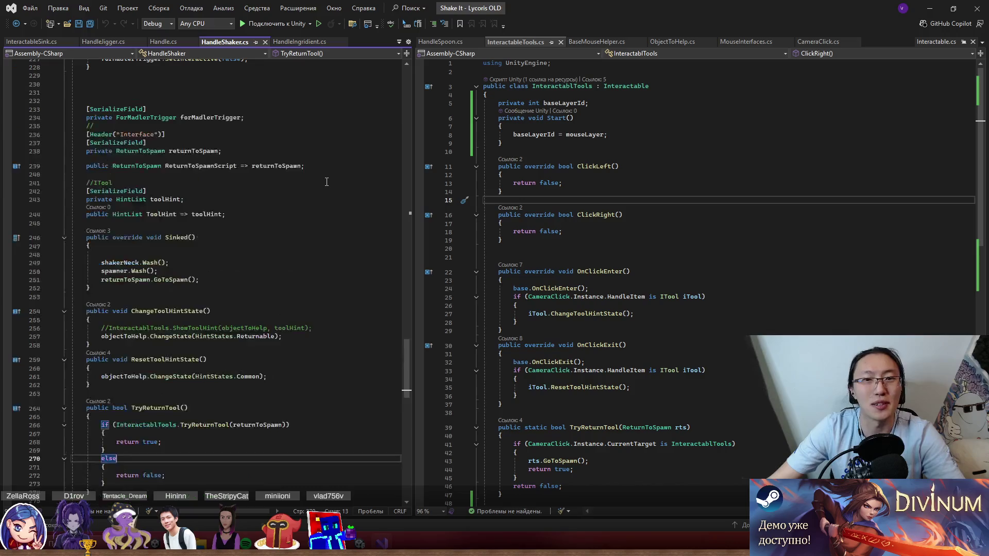
pyautogui.moveTo(413, 334)
pyautogui.mouseDown()
pyautogui.moveTo(702, 335)
pyautogui.moveTo(473, 334)
pyautogui.moveTo(467, 304)
pyautogui.moveTo(485, 118)
pyautogui.mouseUp()
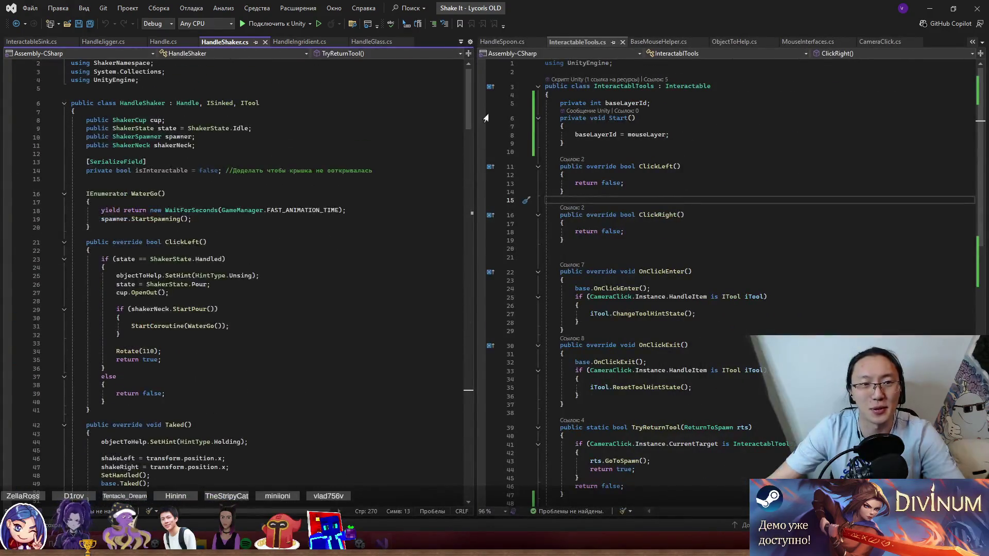
pyautogui.click(229, 103)
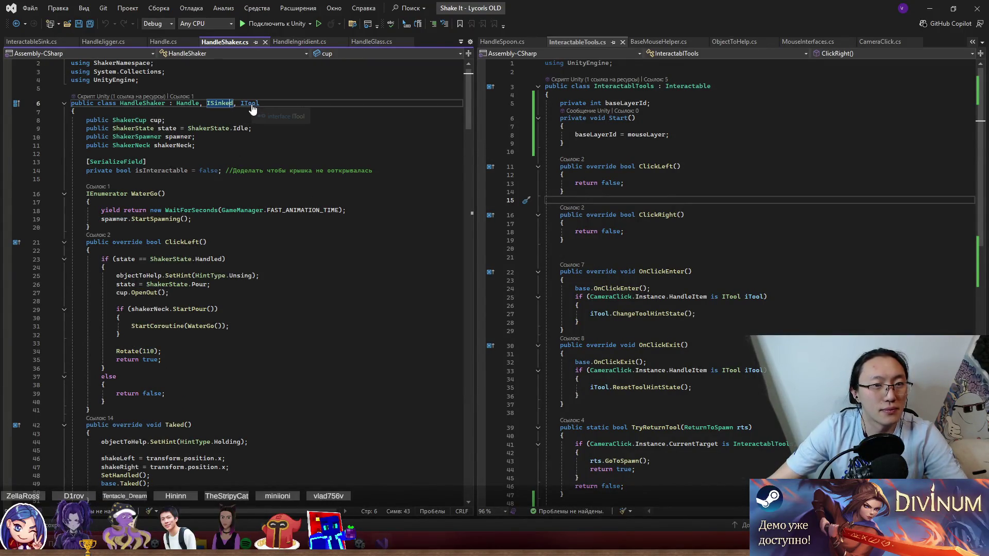
pyautogui.keyDown('ctrl'); pyautogui.click(251, 104); pyautogui.keyUp('ctrl')
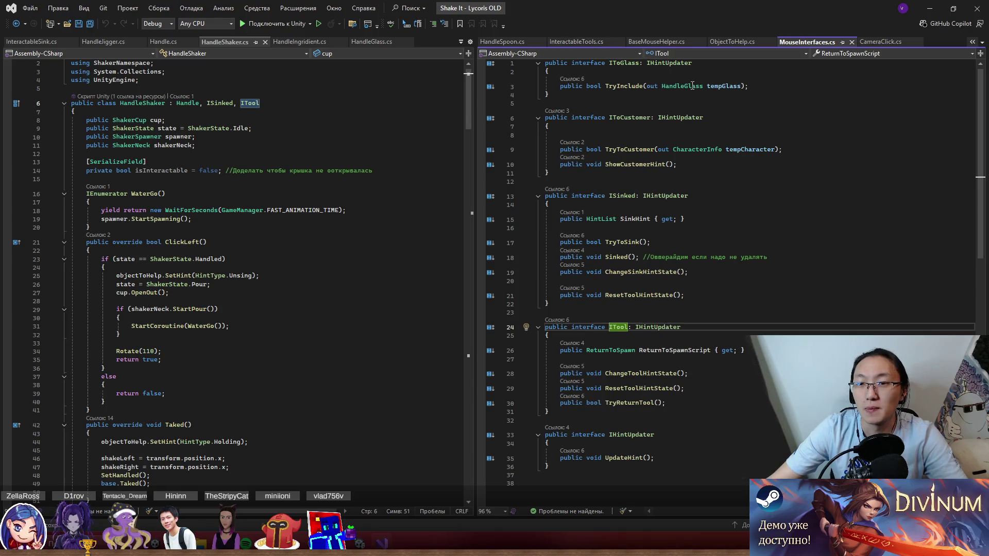
# Step: Add blank lines at the top of the ITool interface body for a new member
pyautogui.scroll(-2, 733, 353)
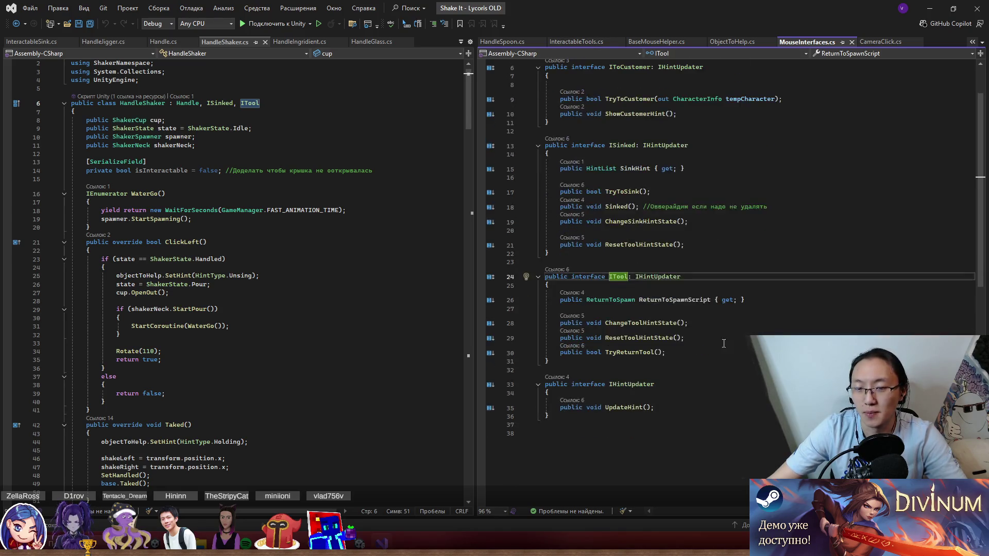
pyautogui.click(684, 296)
pyautogui.press('Return')
pyautogui.press('Return')
pyautogui.press('Return')
pyautogui.press('Up')
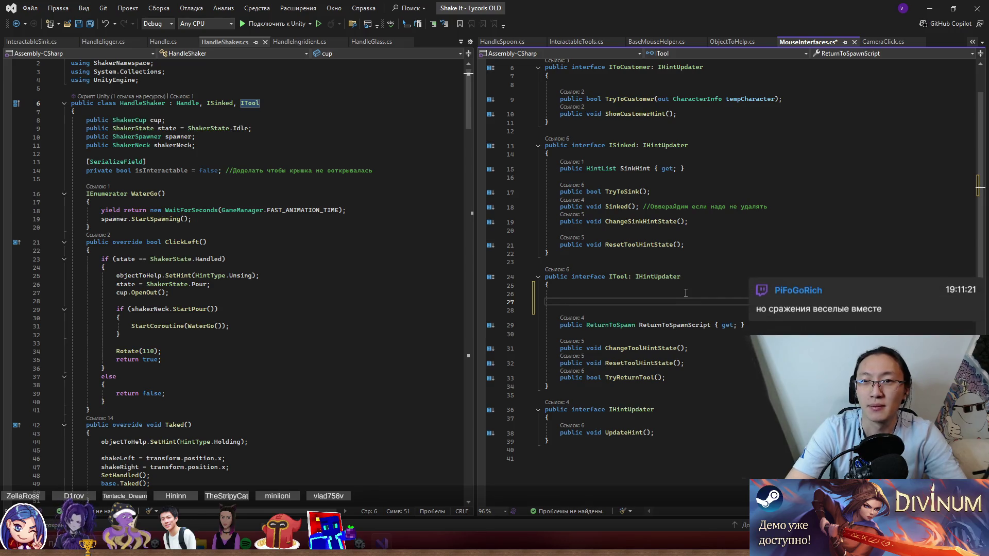
# Step: Enter InteractablTools via autocompletion on line 26 of ITool, removing the stray public keyword and blank line
pyautogui.write('In')
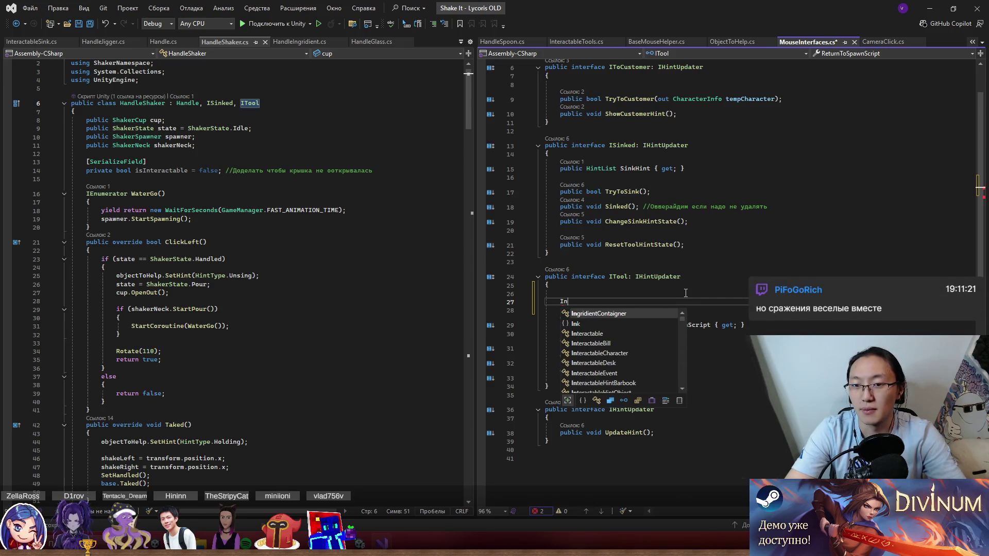
pyautogui.write('tera')
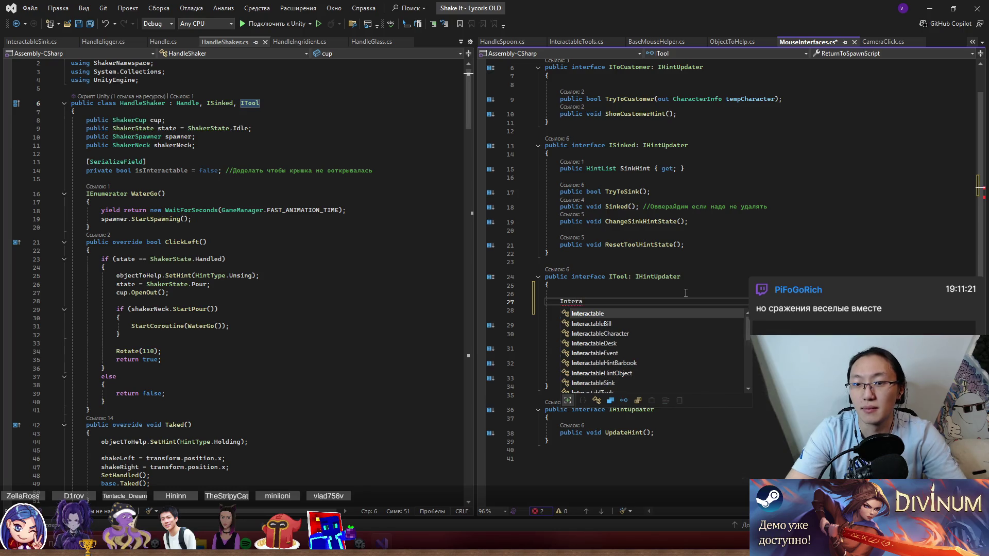
pyautogui.press('Down')
pyautogui.press('Down')
pyautogui.press('Down')
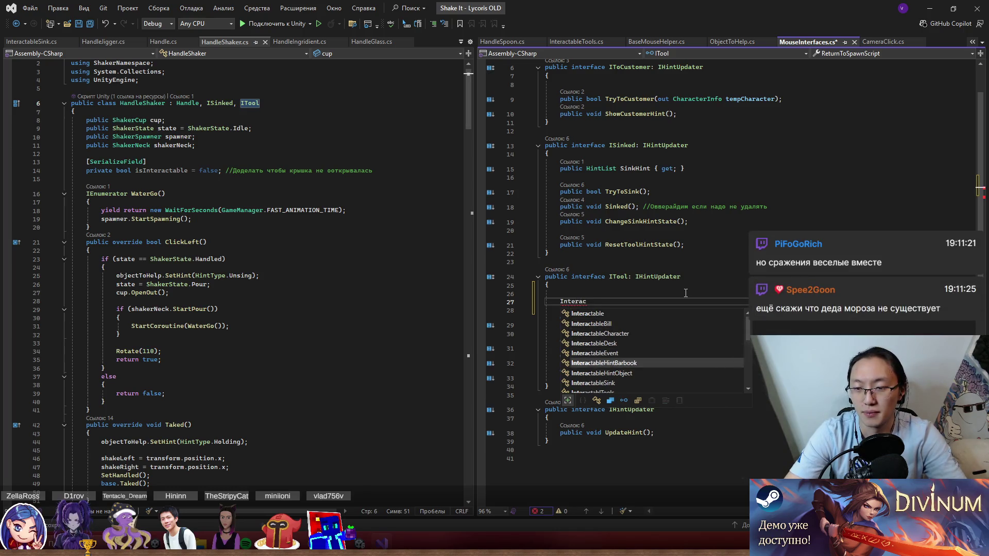
pyautogui.press('Tab')
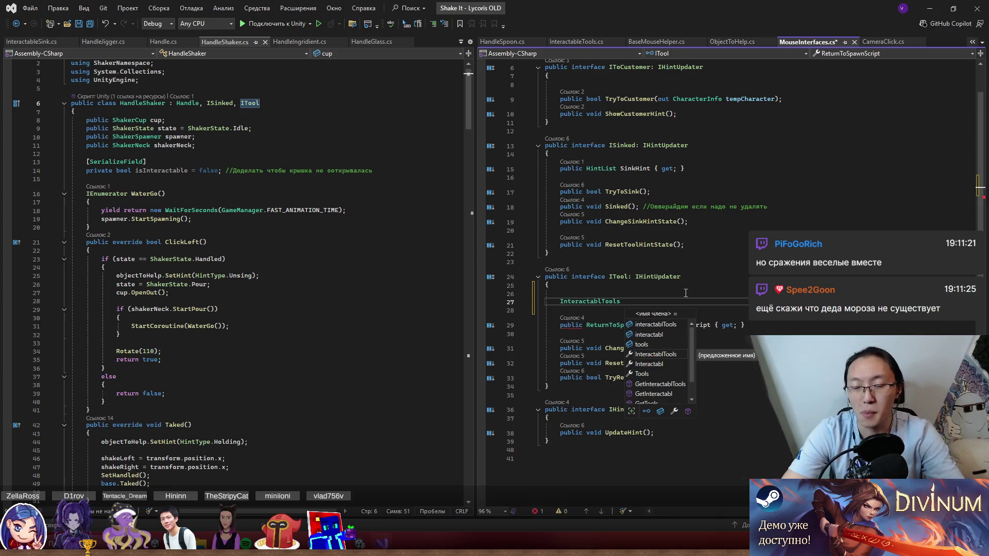
pyautogui.press('Escape')
pyautogui.press('Home')
pyautogui.write('public')
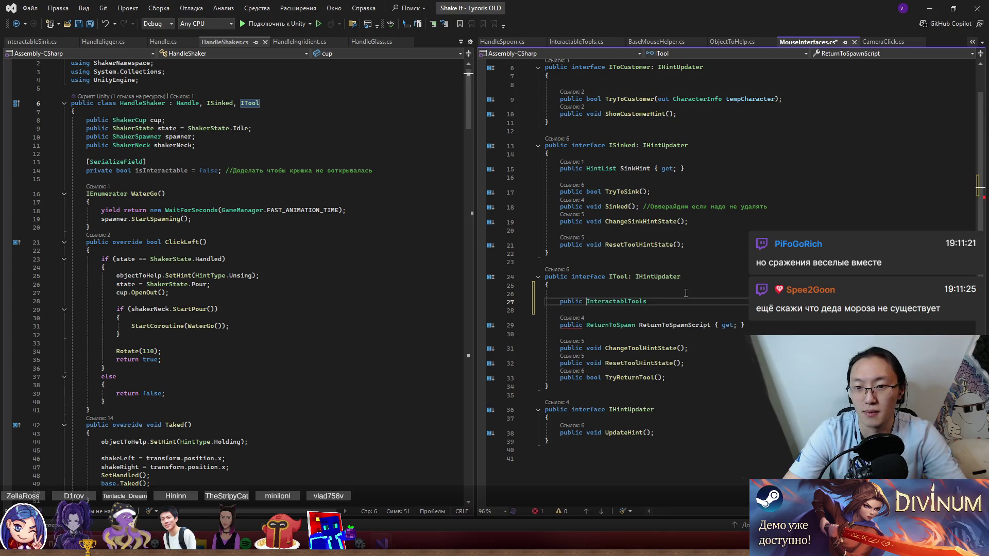
pyautogui.hotkey('shift', 'Up')
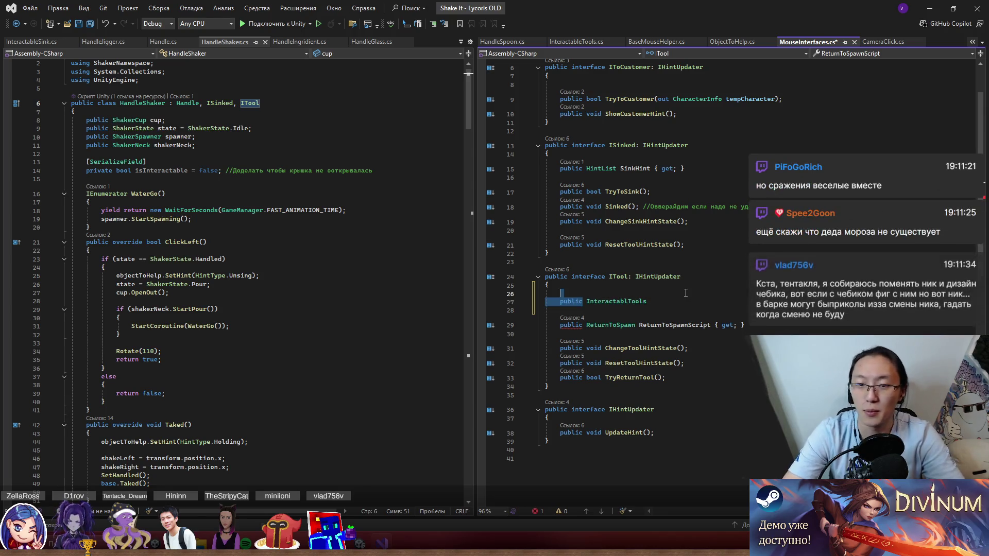
pyautogui.press('Delete')
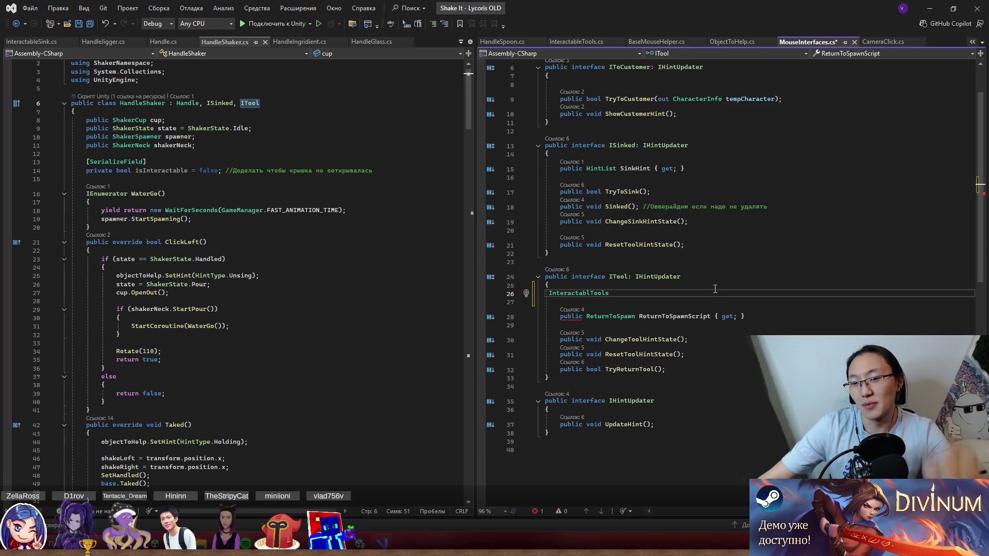
# Step: Open a new line after ITool's brace, try a [SerializeField] attribute, then undo it
pyautogui.press('Down')
pyautogui.press('Up')
pyautogui.press('Up')
pyautogui.press('Left')
pyautogui.press('Left')
pyautogui.press('Left')
pyautogui.press('Return')
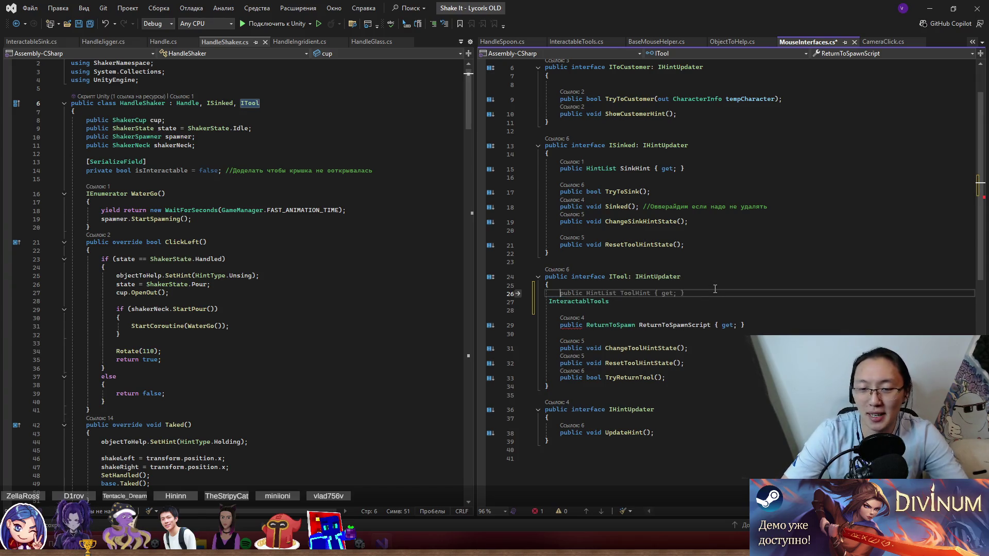
pyautogui.write('[S')
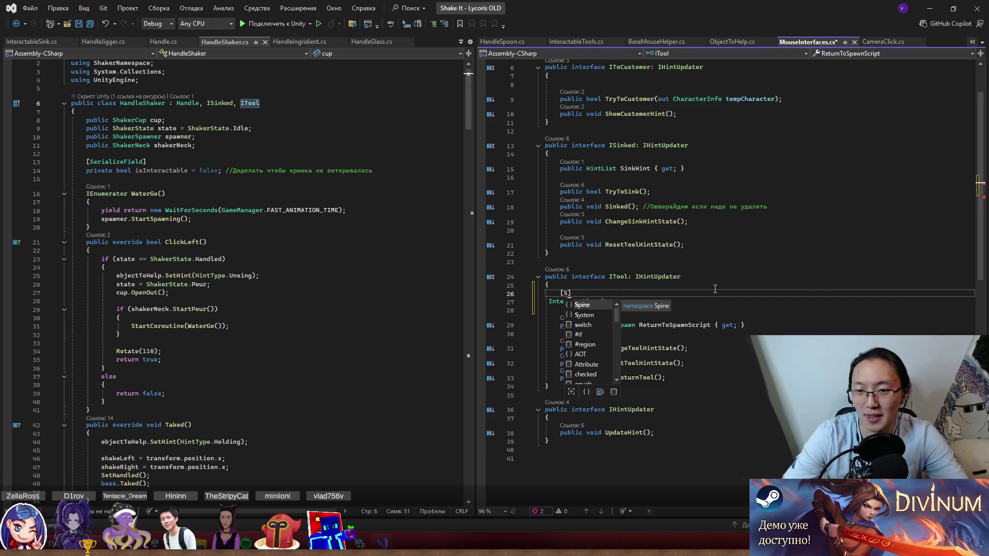
pyautogui.write('e')
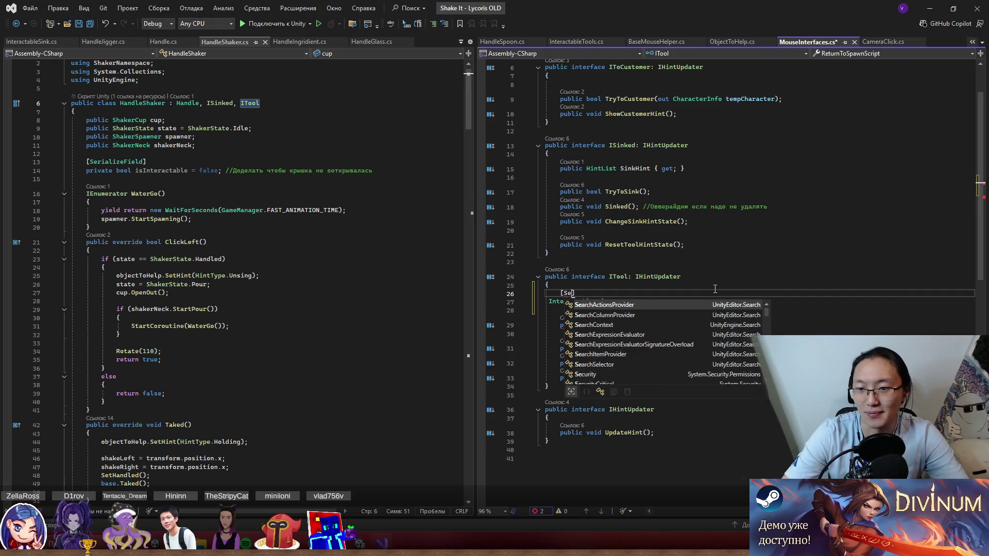
pyautogui.write('r')
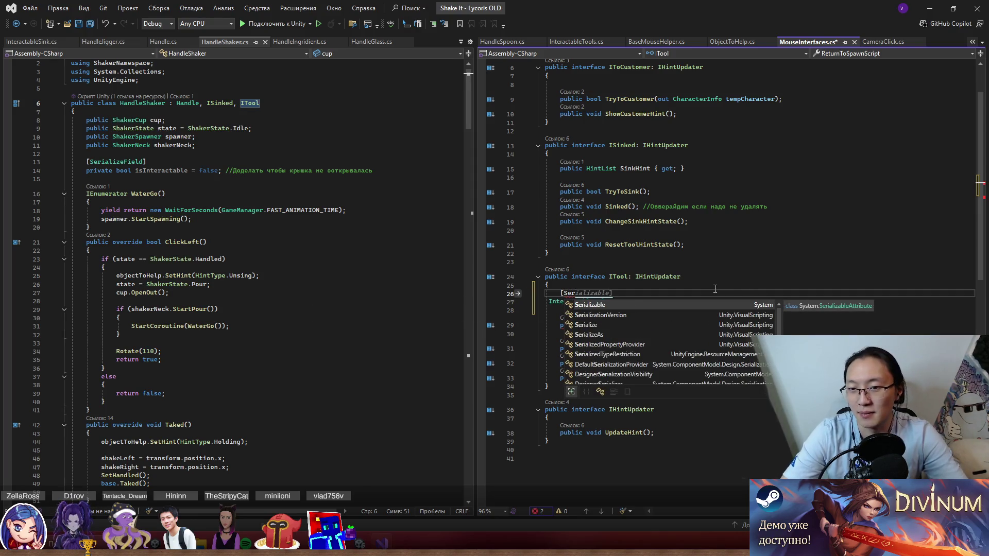
pyautogui.write('Fo')
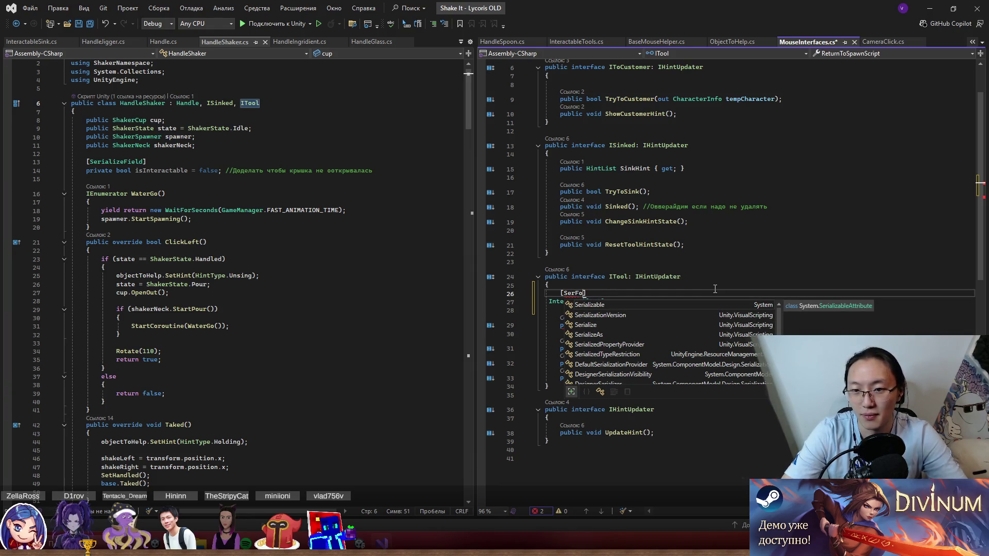
pyautogui.press('BackSpace')
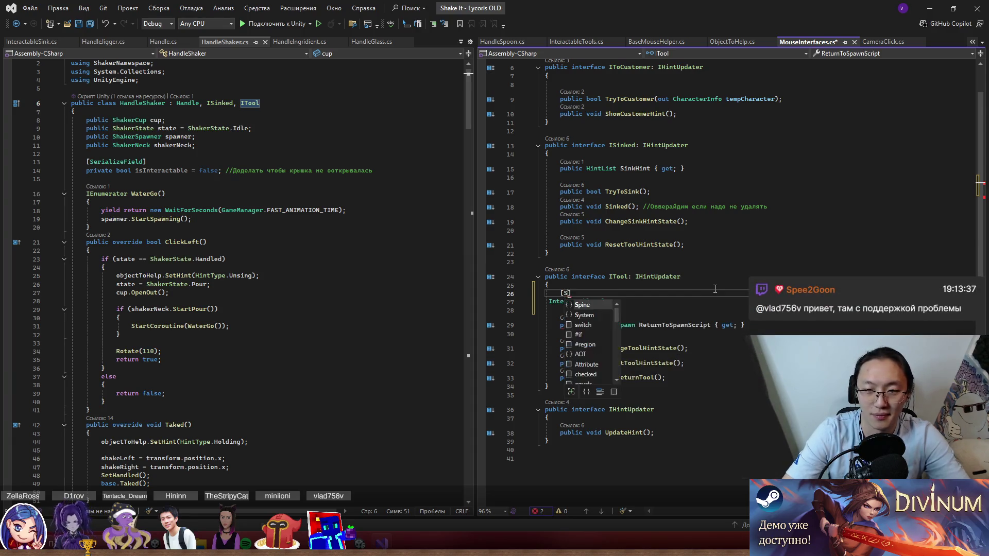
pyautogui.write('erializeF')
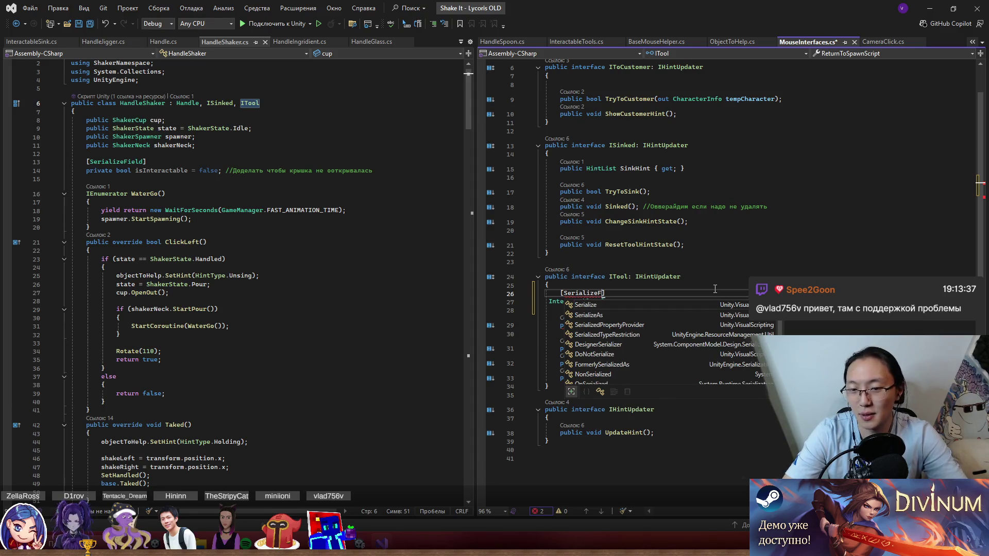
pyautogui.hotkey('ctrl', 'z')
pyautogui.hotkey('ctrl', 'z')
pyautogui.hotkey('ctrl', 'z')
pyautogui.hotkey('ctrl', 'z')
# Step: Type public on line 26 and join InteractablTools onto it to read public InteractablTools
pyautogui.press('Up')
pyautogui.write('public')
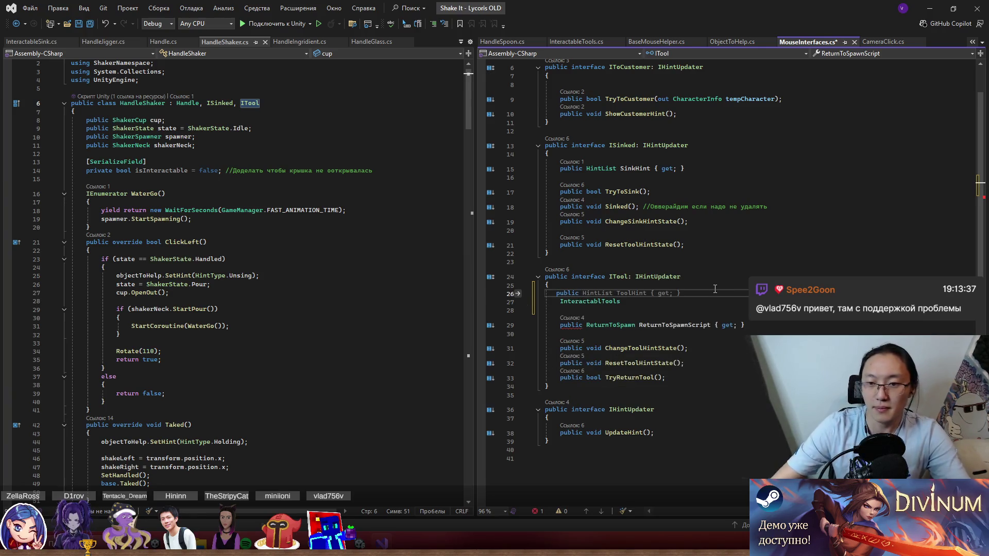
pyautogui.press('Down')
pyautogui.hotkey('shift', 'End')
pyautogui.press('Home')
pyautogui.press('BackSpace')
pyautogui.press('BackSpace')
pyautogui.hotkey('shift', 'End')
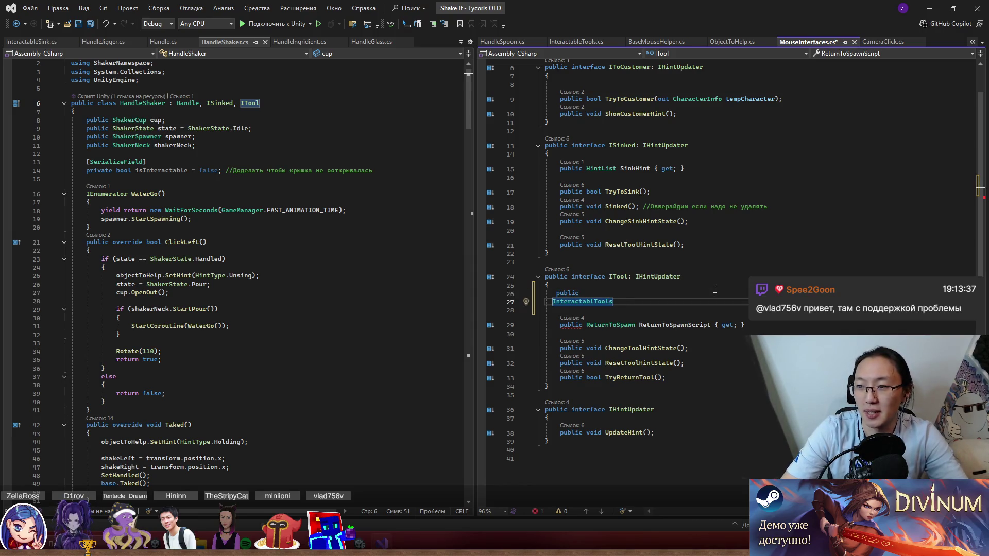
pyautogui.press('Home')
pyautogui.press('BackSpace')
pyautogui.press('BackSpace')
pyautogui.press('BackSpace')
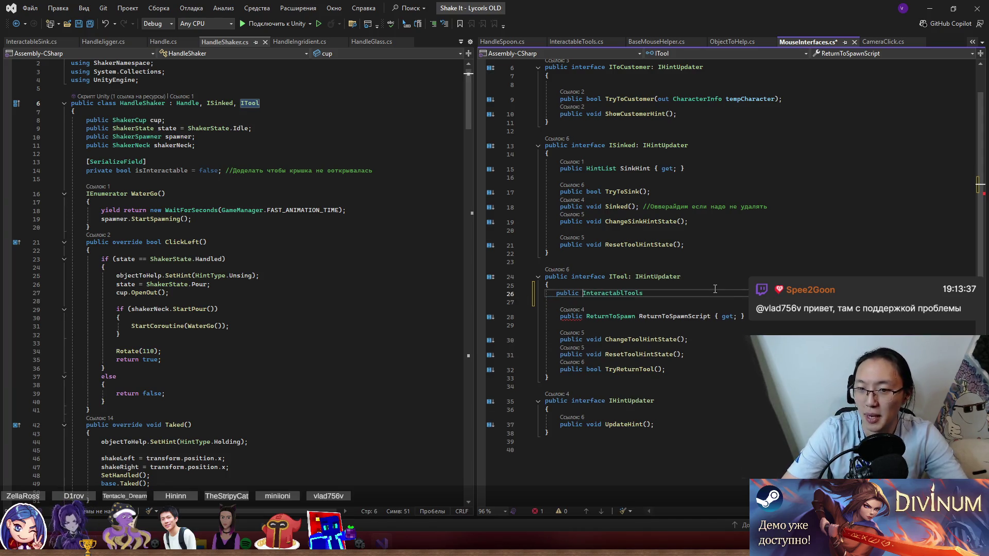
pyautogui.hotkey('shift', 'End')
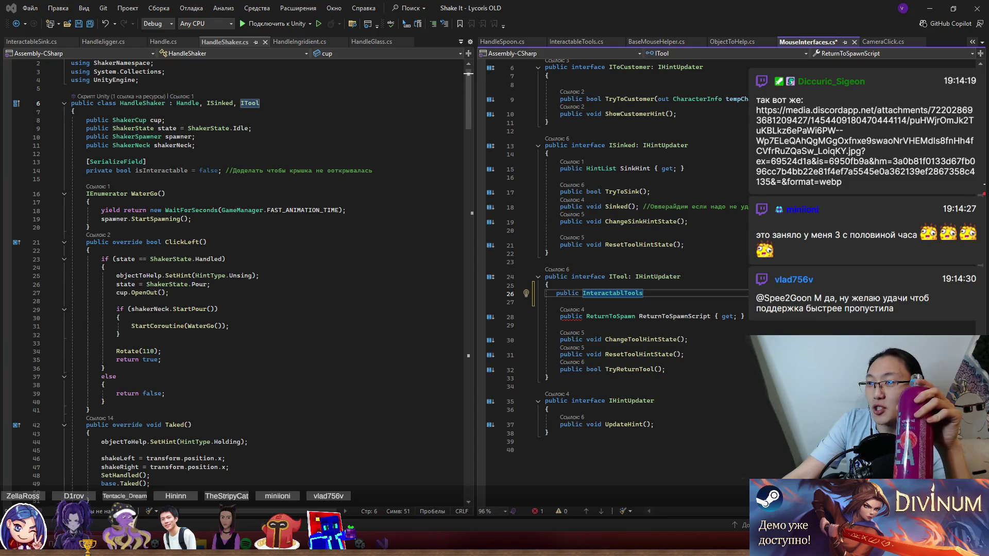
# Step: Switch to the Chrome window showing the meme image linked in chat
pyautogui.hotkey('alt', 'Tab')
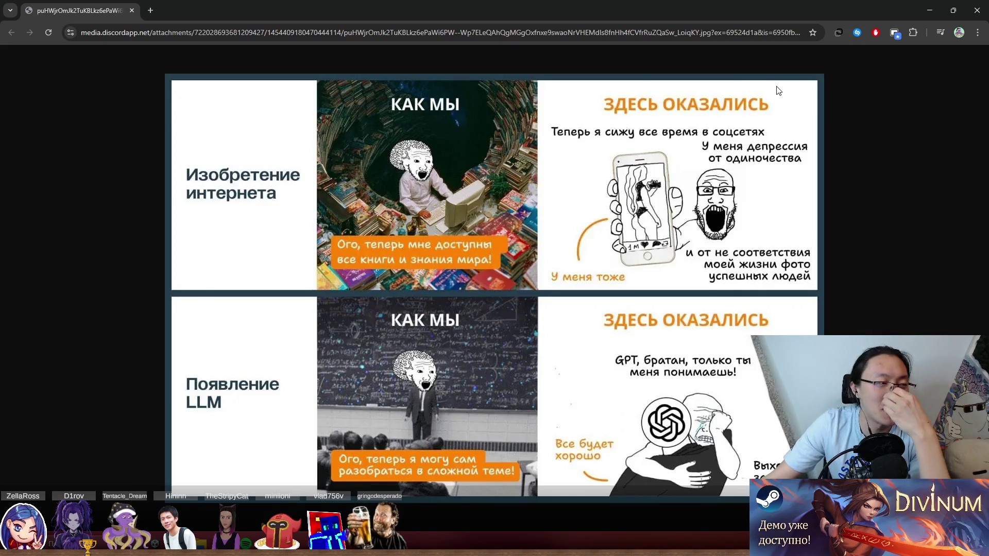
# Step: Close the Chrome meme window and type the member name baseTools; after InteractablTools
pyautogui.press('super+Down')
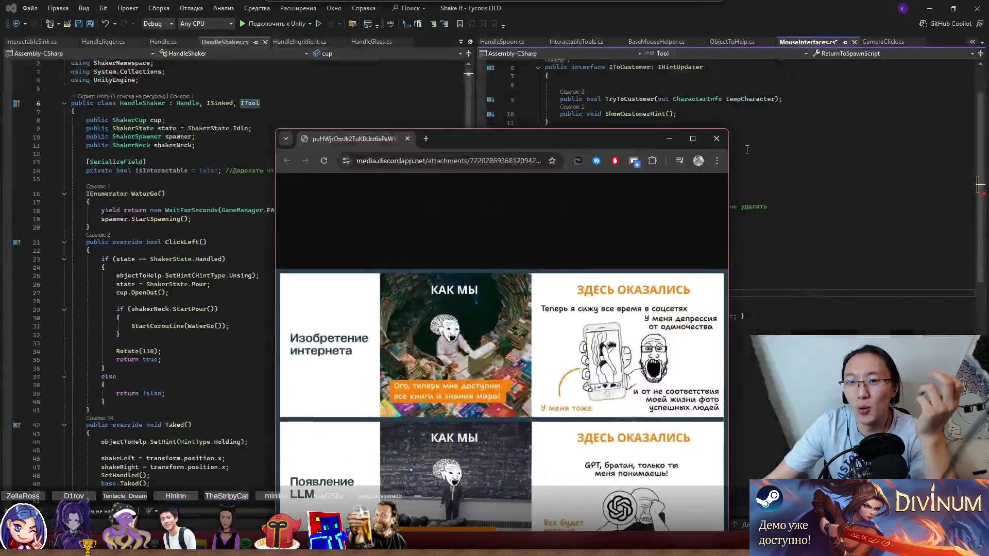
pyautogui.click(721, 140)
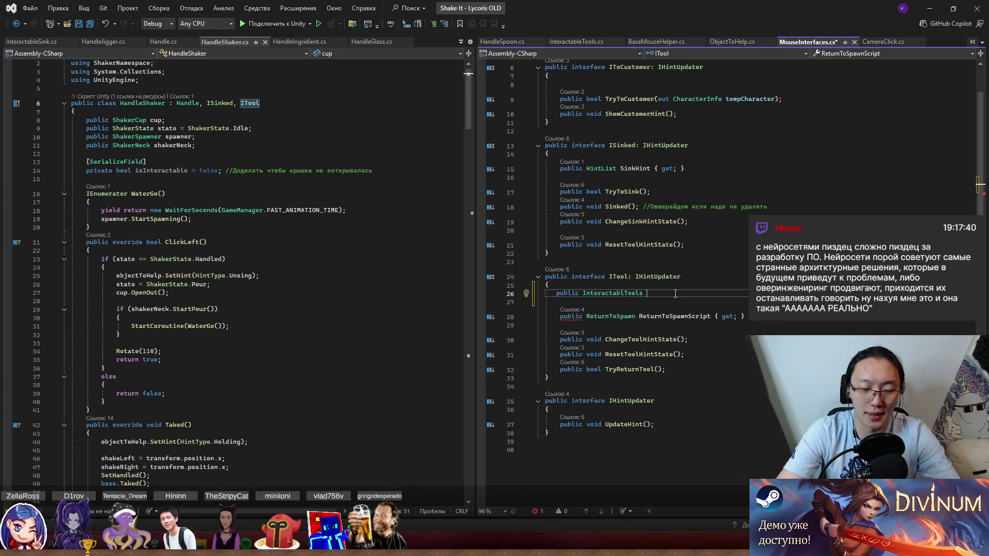
pyautogui.write('base')
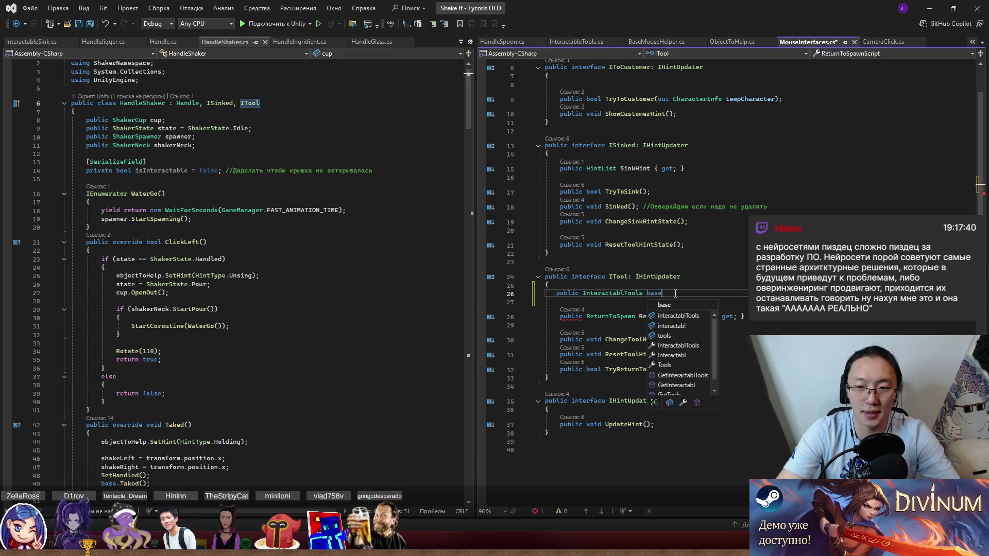
pyautogui.write('Tools;')
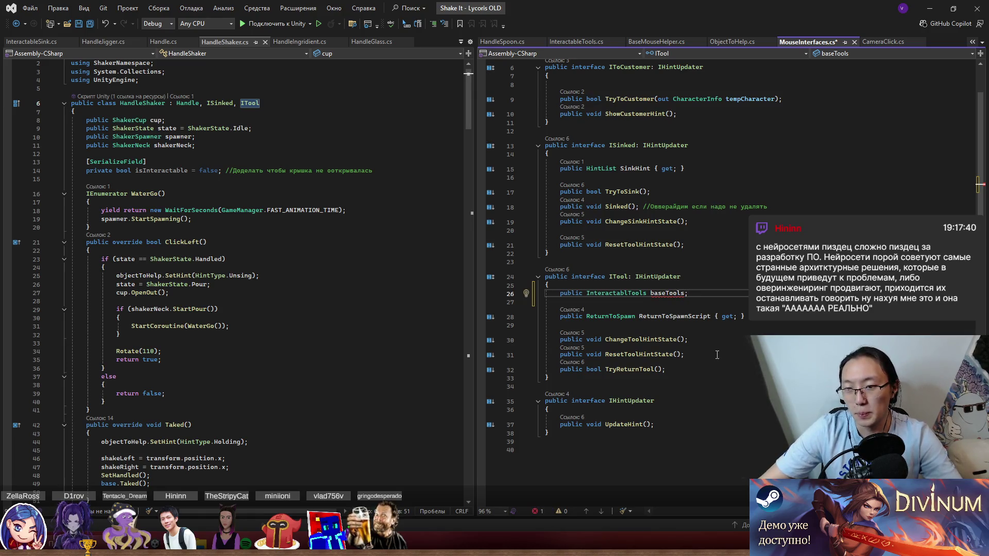
# Step: Try adding { } property braces after baseTools in ITool, then undo the braces
pyautogui.moveTo(664, 294)
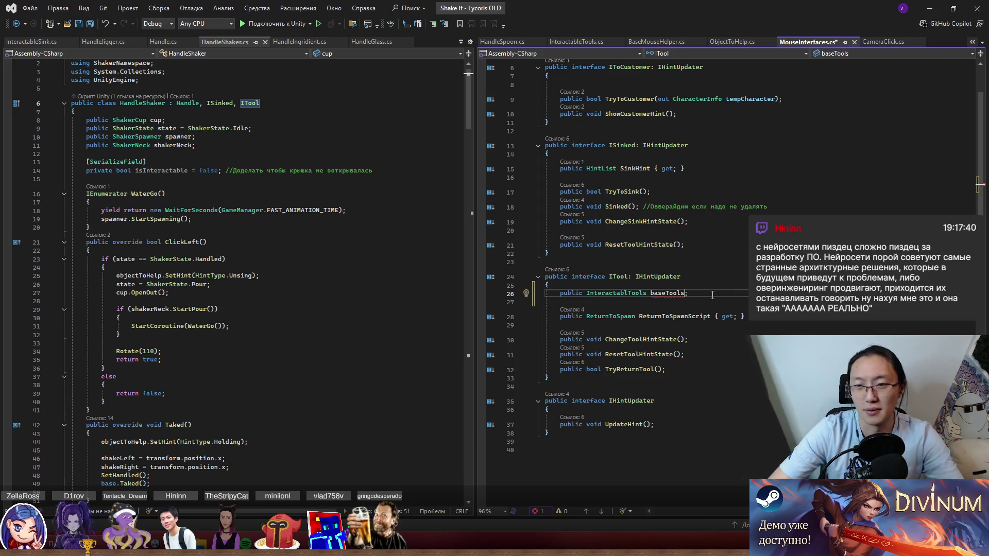
pyautogui.press('Left')
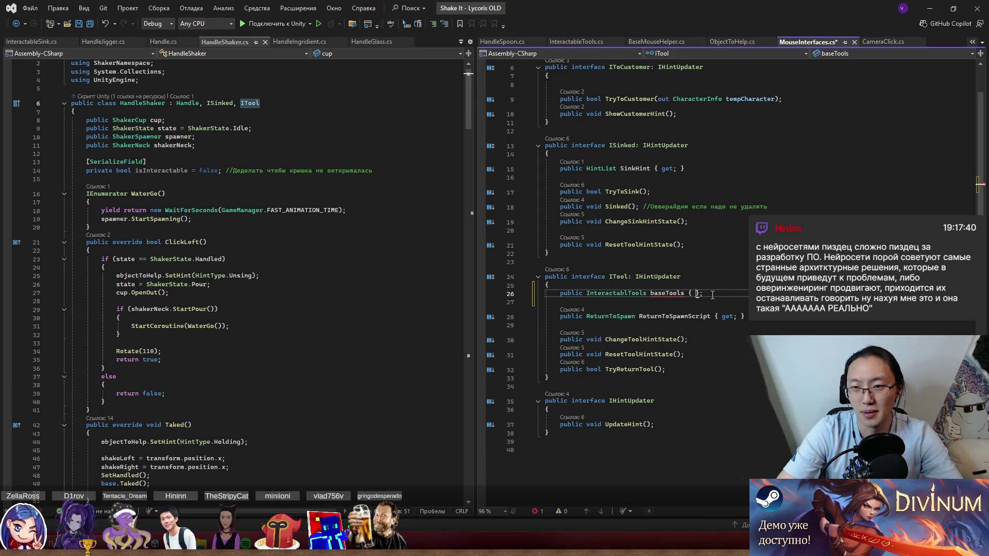
pyautogui.write('{ }')
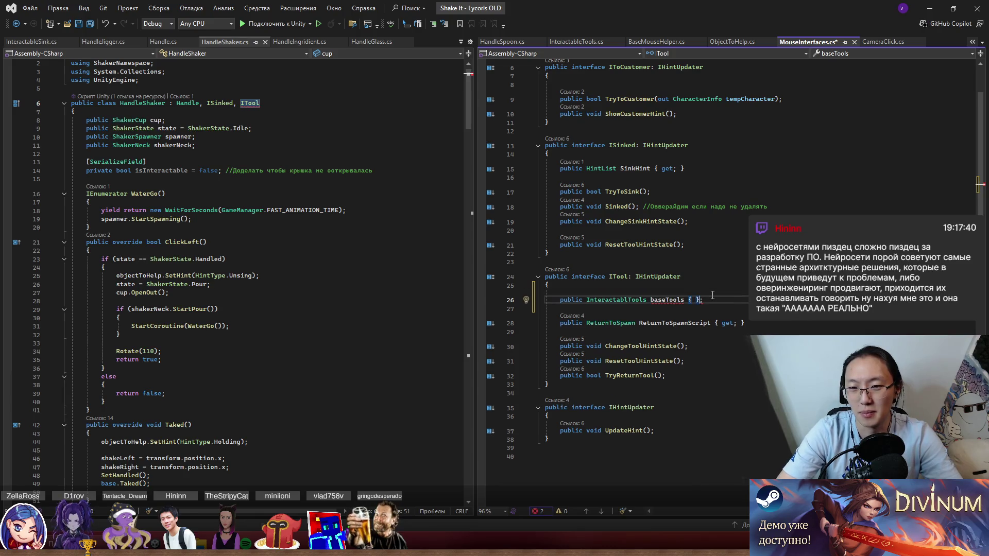
pyautogui.hotkey('ctrl', 'z')
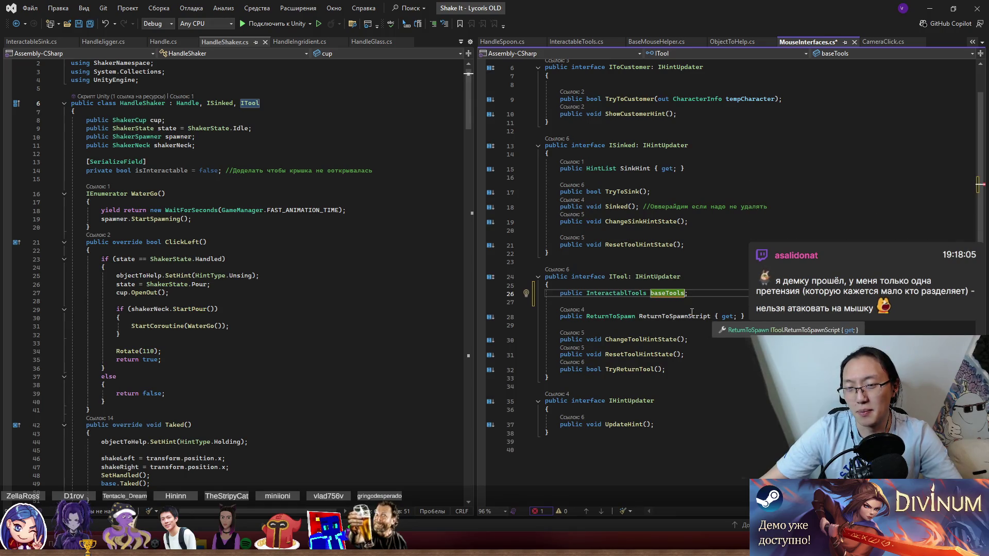
pyautogui.moveTo(689, 293); pyautogui.dragTo(729, 285)
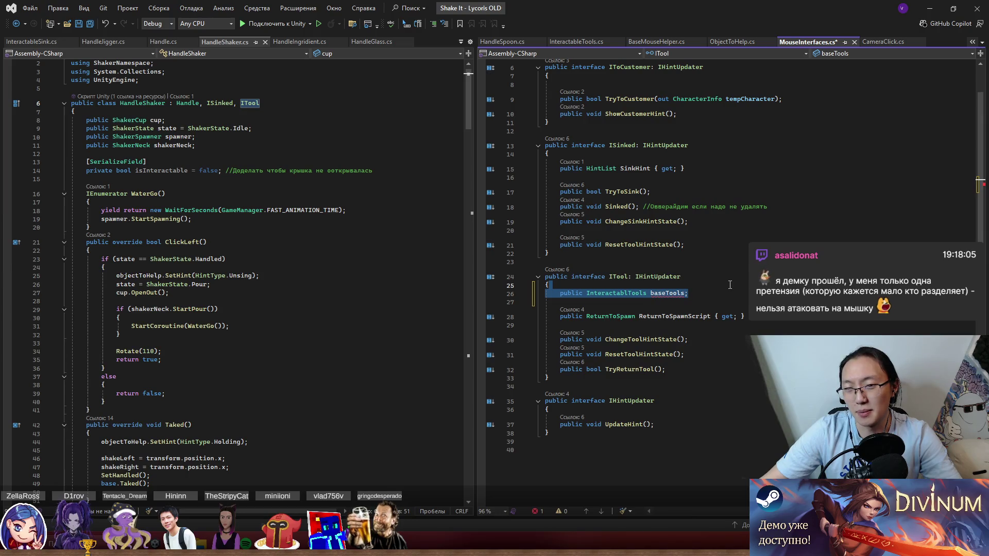
pyautogui.scroll(1, 734, 293)
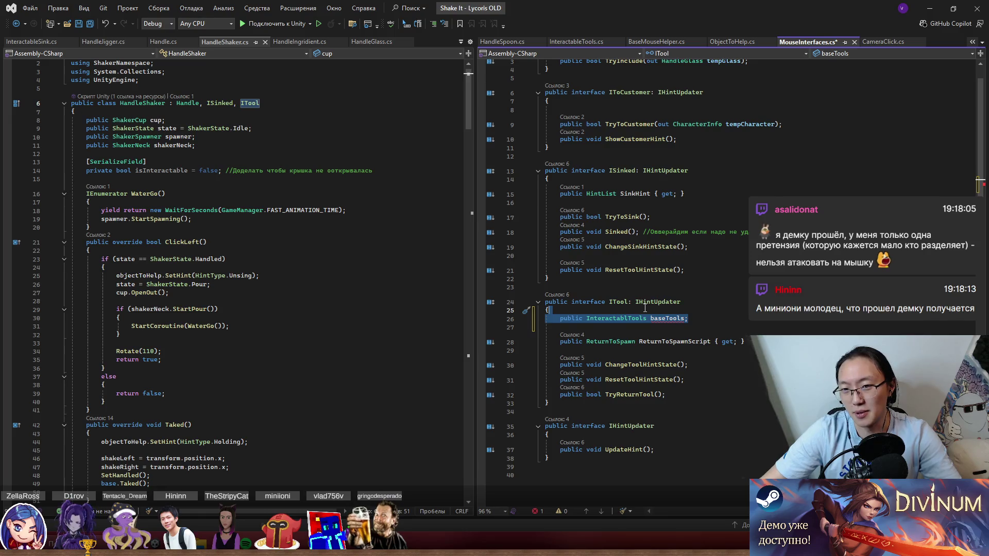
pyautogui.scroll(1, 739, 178)
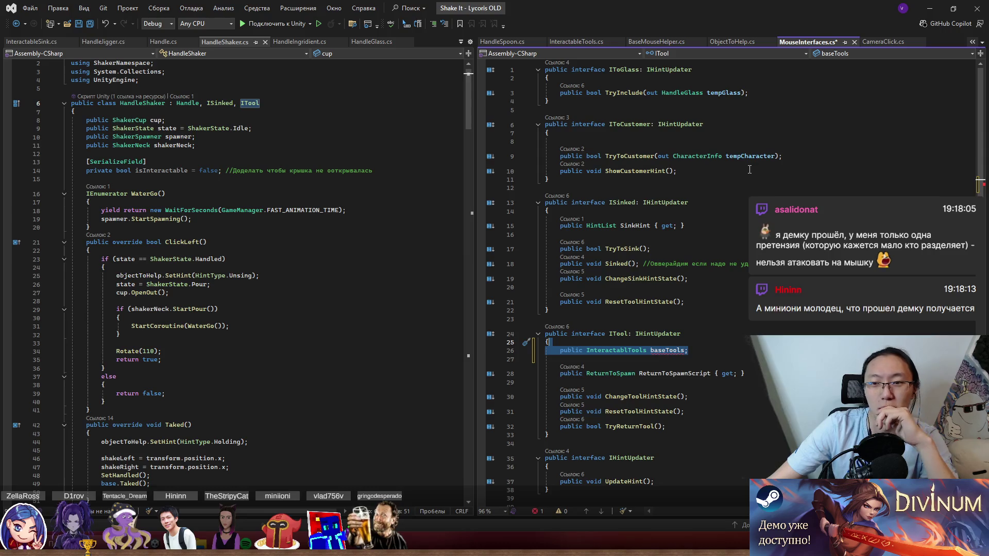
pyautogui.scroll(-1, 679, 354)
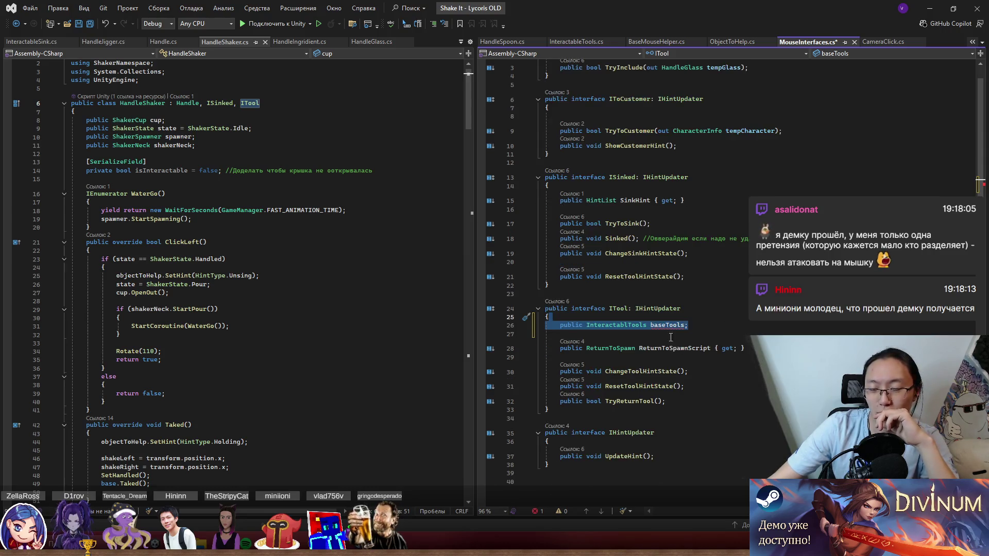
pyautogui.moveTo(670, 328)
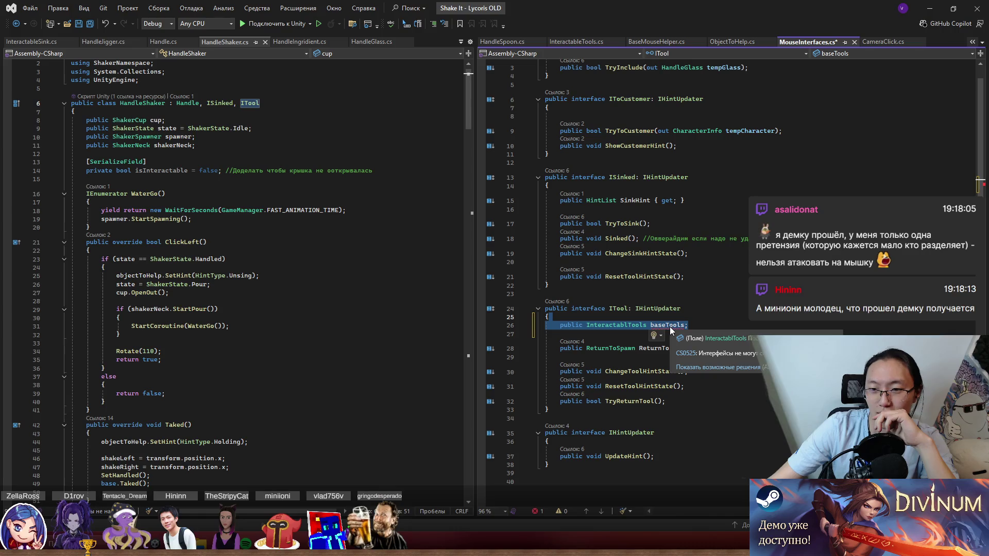